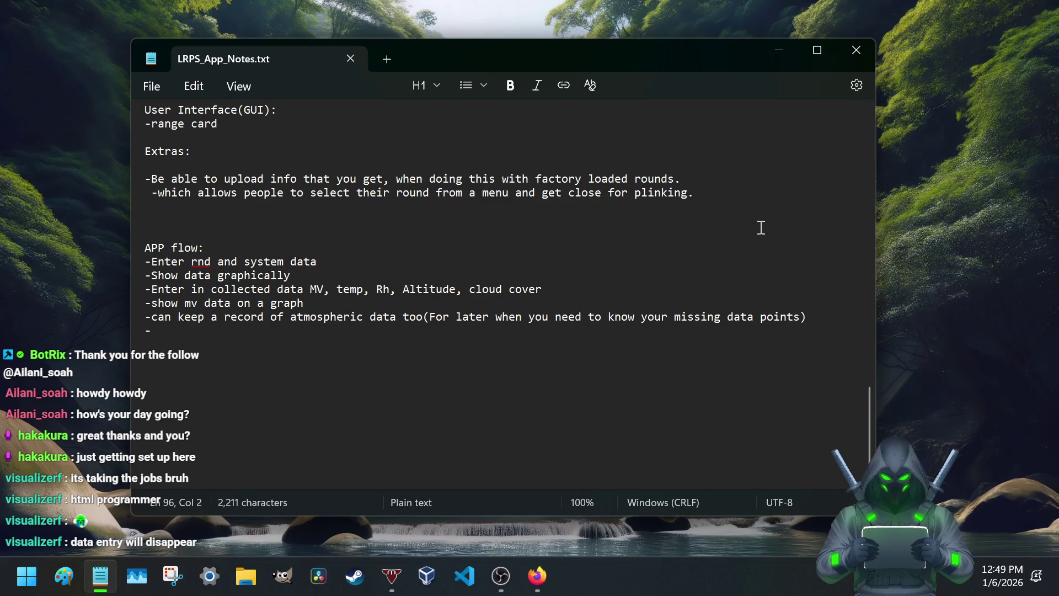
Step: Dismiss the context menu and briefly select then clear the 'APP flow:' heading
{"action": "right_click", "coordinate": [761, 228]}
{"action": "left_click", "coordinate": [883, 113]}
{"action": "key", "text": "alt+Tab"}
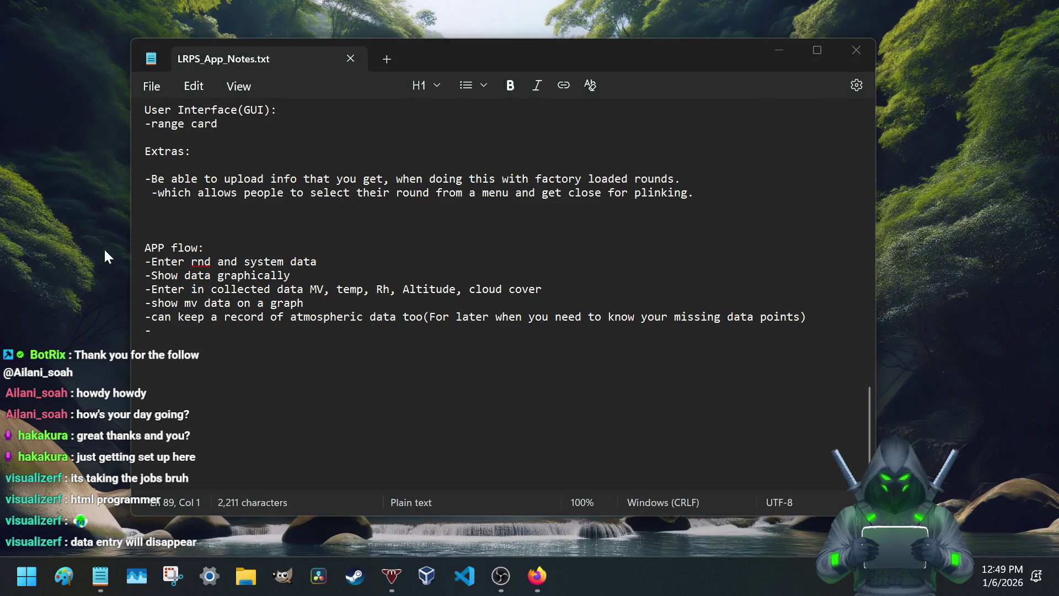
{"action": "triple_click", "coordinate": [146, 248]}
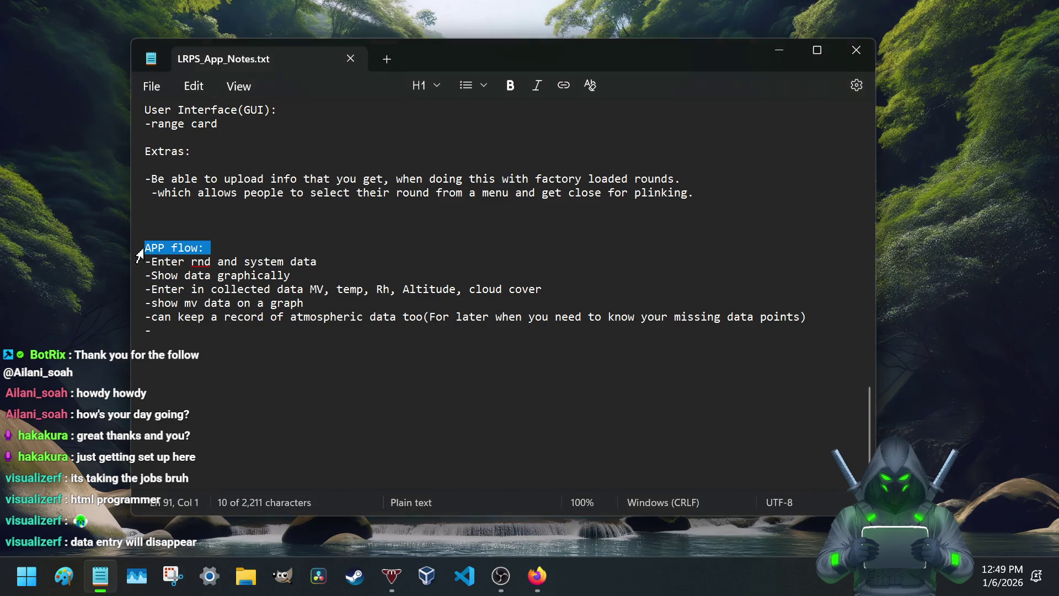
{"action": "left_click", "coordinate": [182, 268]}
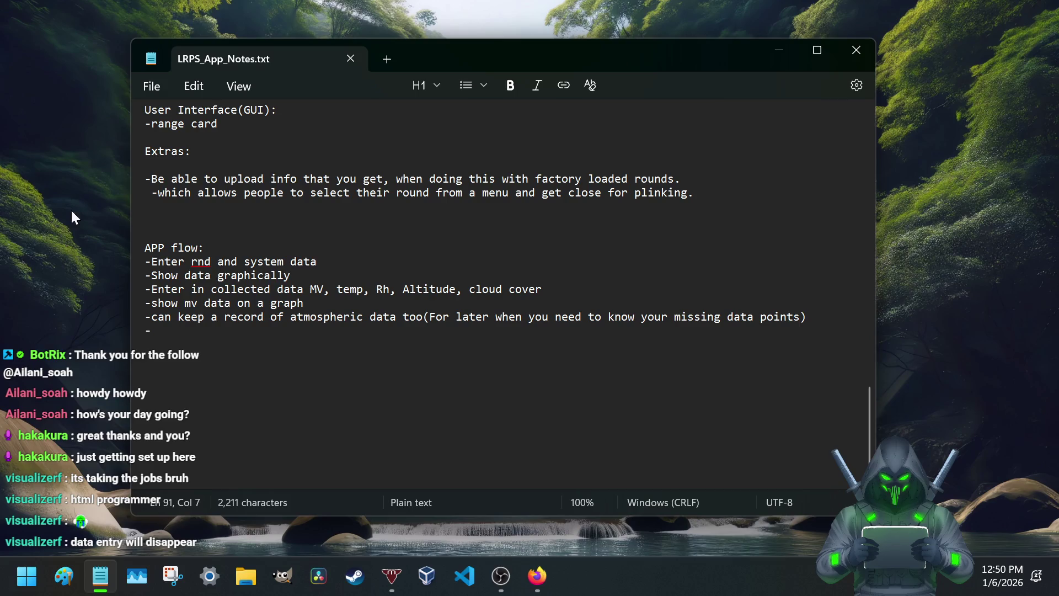
{"action": "scroll", "coordinate": [267, 352], "scroll_direction": "up", "scroll_amount": 5}
{"action": "scroll", "coordinate": [267, 341], "scroll_direction": "up", "scroll_amount": 7}
{"action": "scroll", "coordinate": [268, 341], "scroll_direction": "up", "scroll_amount": 9}
{"action": "scroll", "coordinate": [268, 344], "scroll_direction": "up", "scroll_amount": 4}
{"action": "scroll", "coordinate": [267, 344], "scroll_direction": "down", "scroll_amount": 4}
{"action": "scroll", "coordinate": [268, 347], "scroll_direction": "down", "scroll_amount": 3}
{"action": "scroll", "coordinate": [268, 346], "scroll_direction": "down", "scroll_amount": 1}
{"action": "scroll", "coordinate": [267, 345], "scroll_direction": "down", "scroll_amount": 4}
{"action": "scroll", "coordinate": [268, 343], "scroll_direction": "down", "scroll_amount": 4}
{"action": "scroll", "coordinate": [267, 342], "scroll_direction": "down", "scroll_amount": 5}
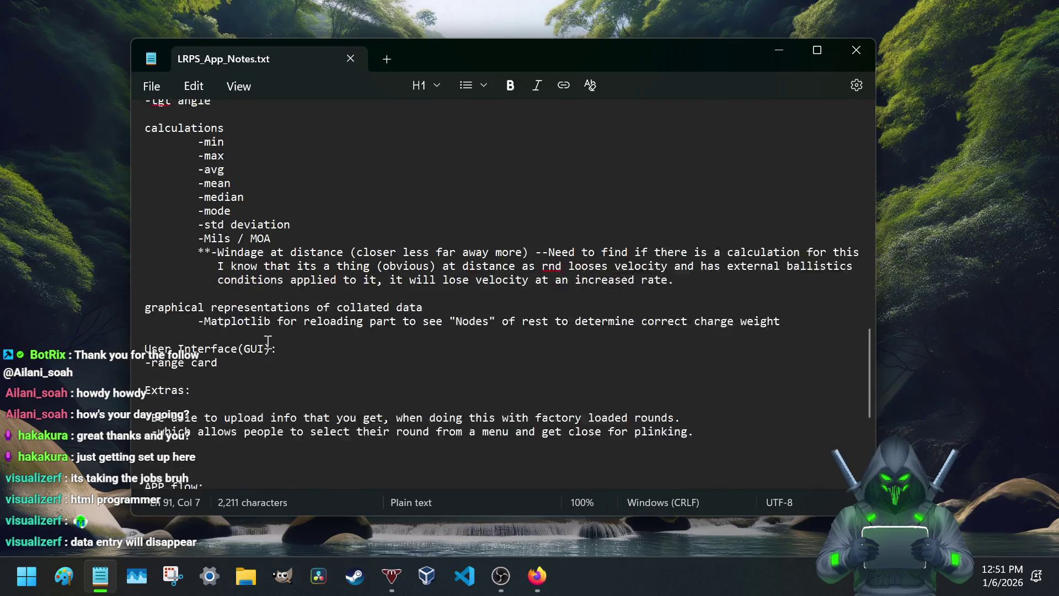
{"action": "scroll", "coordinate": [267, 342], "scroll_direction": "down", "scroll_amount": 5}
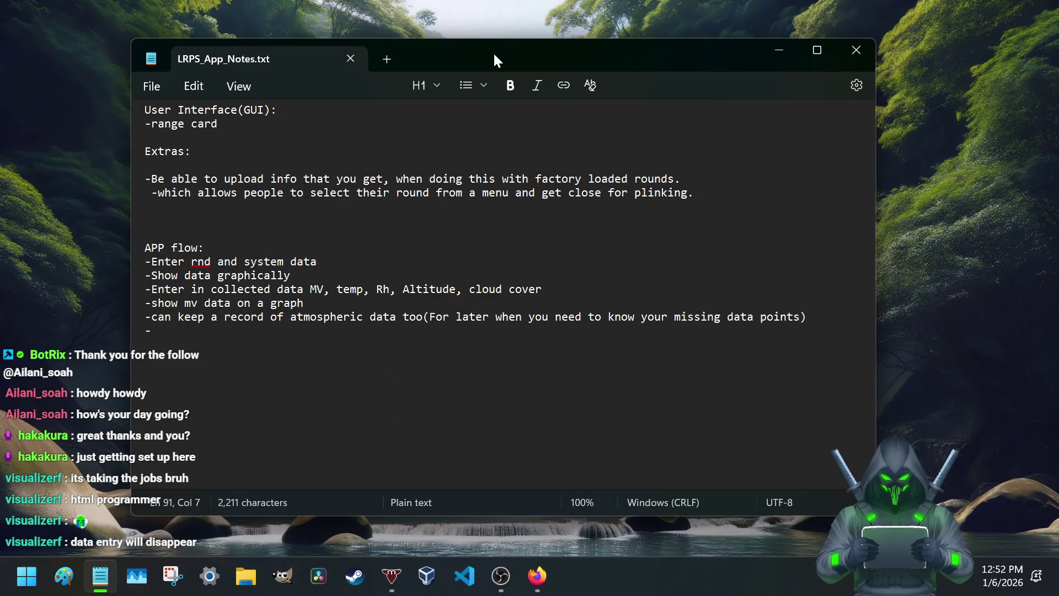
Step: Reposition the Notepad window further right with the caret on the empty dash line
{"action": "left_click_drag", "start_coordinate": [489, 52], "coordinate": [578, 64]}
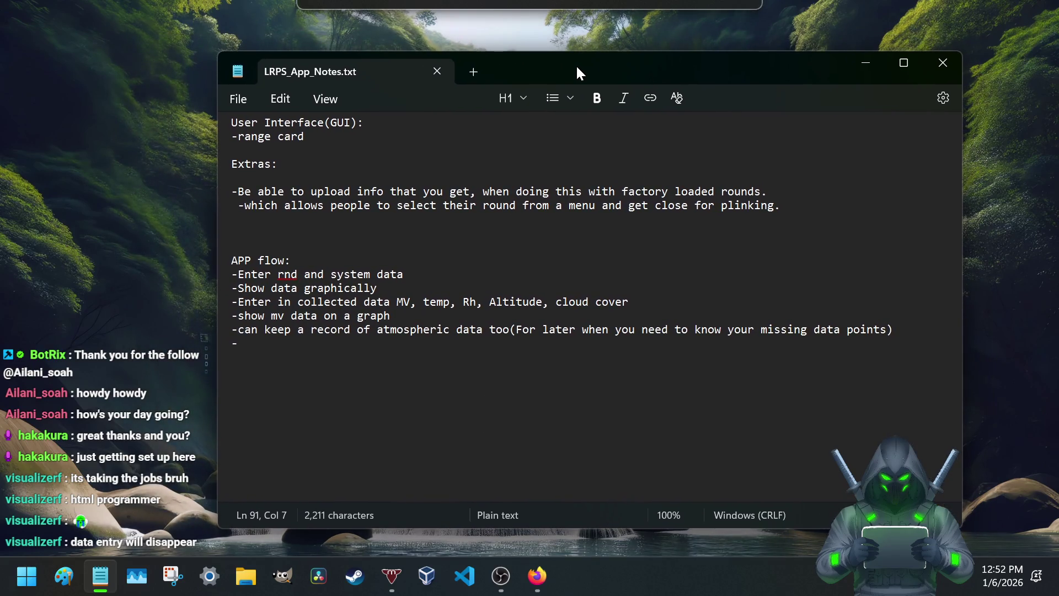
{"action": "left_click_drag", "start_coordinate": [578, 64], "coordinate": [575, 47]}
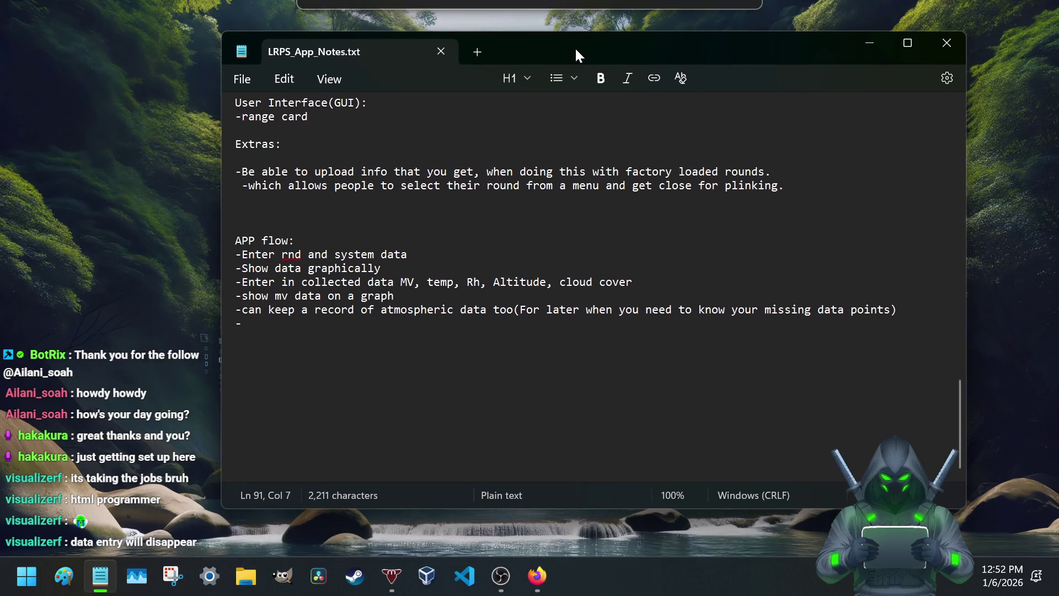
{"action": "scroll", "coordinate": [424, 326], "scroll_direction": "up", "scroll_amount": 1}
{"action": "scroll", "coordinate": [425, 325], "scroll_direction": "down", "scroll_amount": 1}
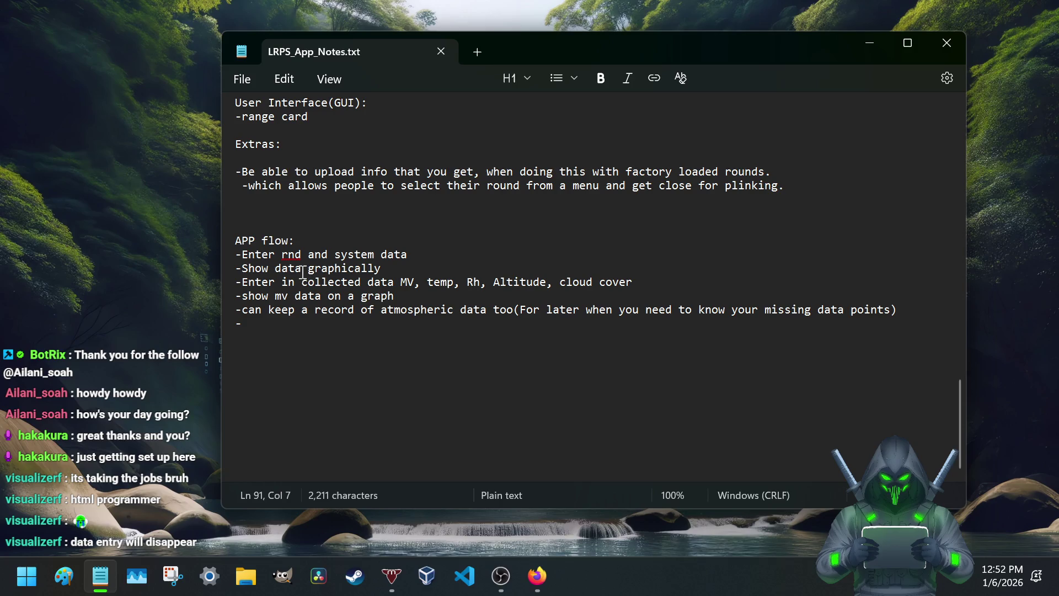
{"action": "left_click", "coordinate": [260, 324]}
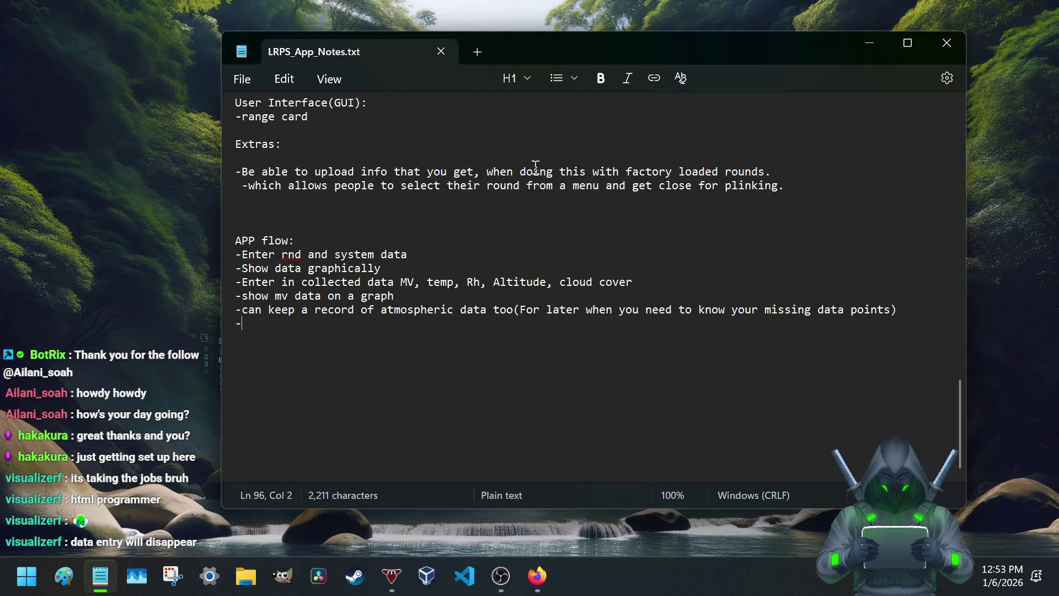
{"action": "left_click_drag", "start_coordinate": [701, 47], "coordinate": [684, 53]}
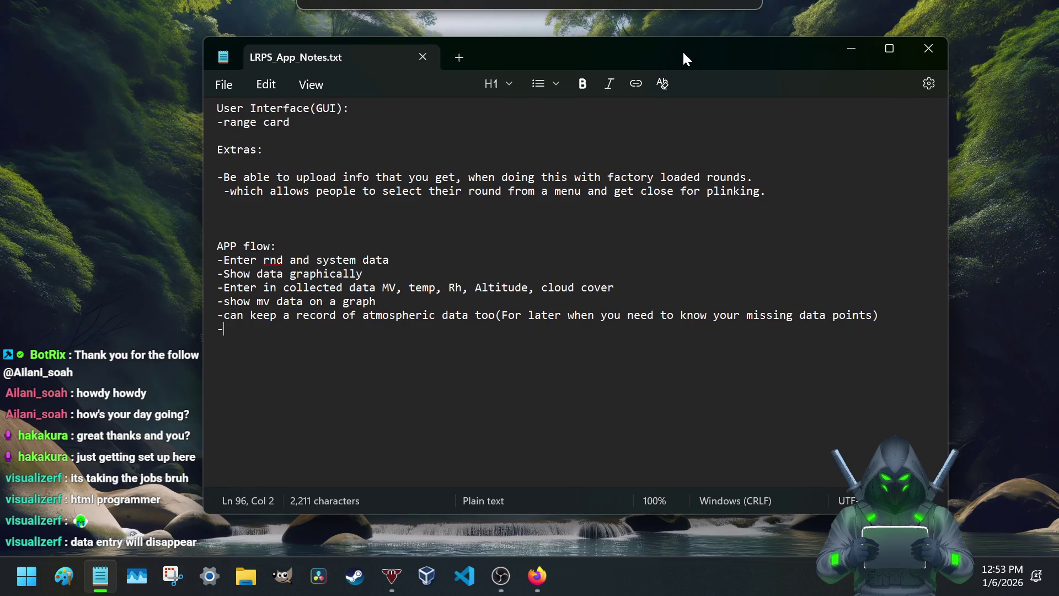
{"action": "left_click_drag", "start_coordinate": [684, 53], "coordinate": [684, 53]}
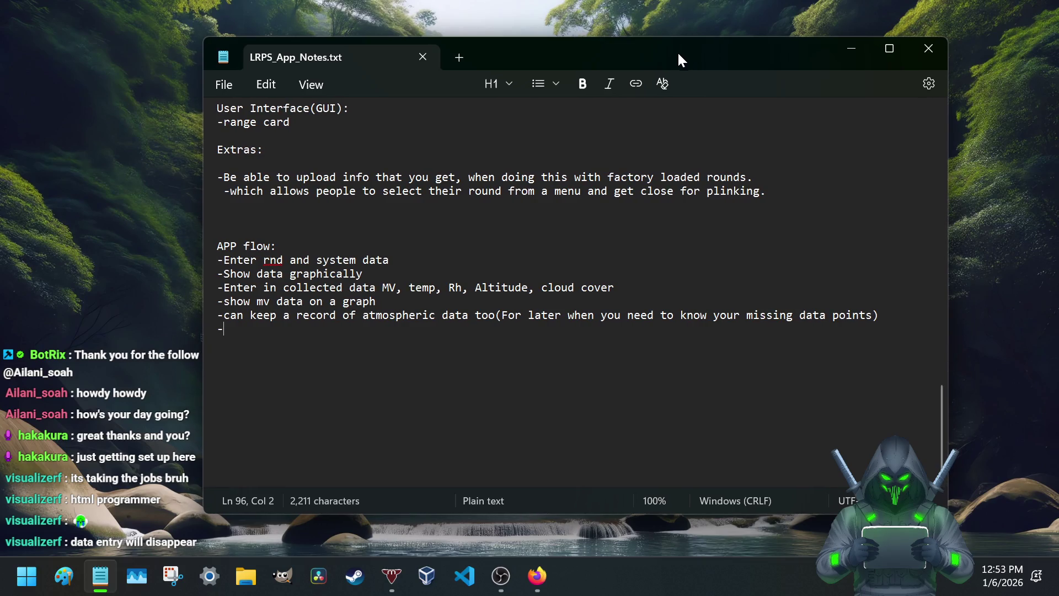
{"action": "left_click_drag", "start_coordinate": [678, 57], "coordinate": [671, 56]}
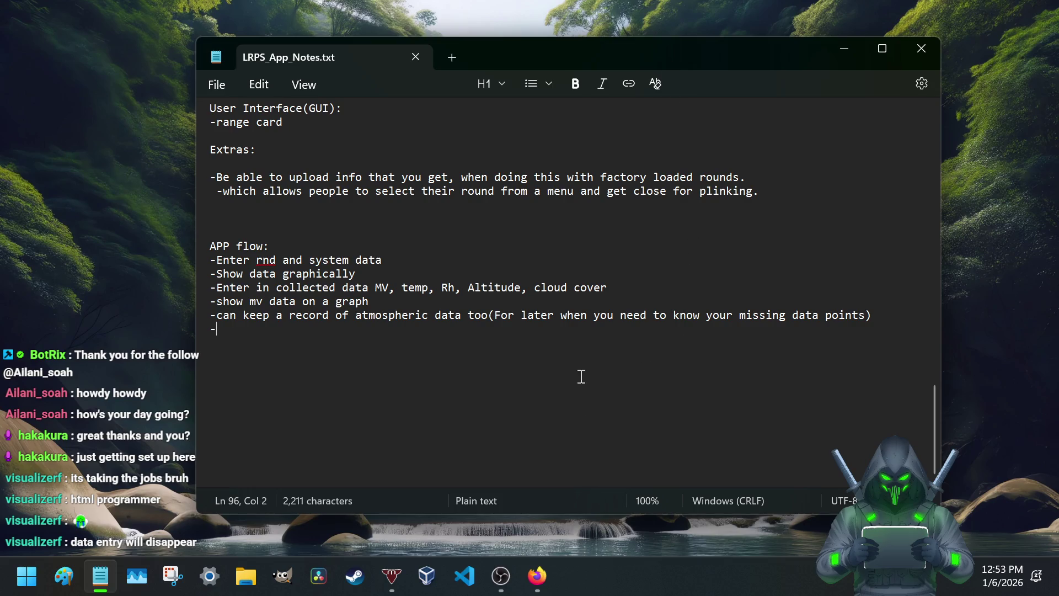
{"action": "left_click_drag", "start_coordinate": [643, 56], "coordinate": [682, 63]}
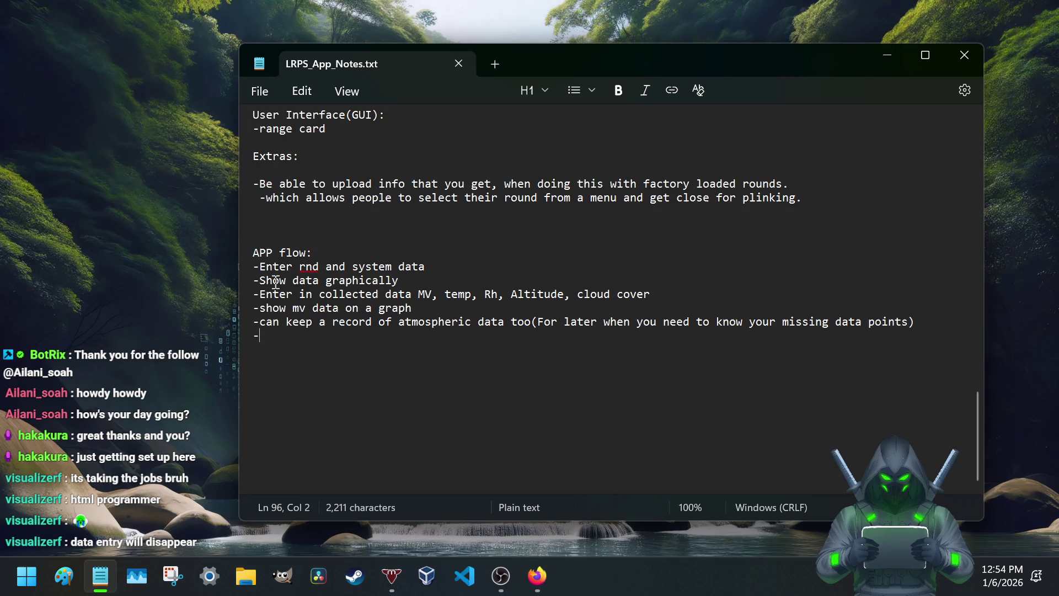
{"action": "left_click_drag", "start_coordinate": [260, 294], "coordinate": [483, 295]}
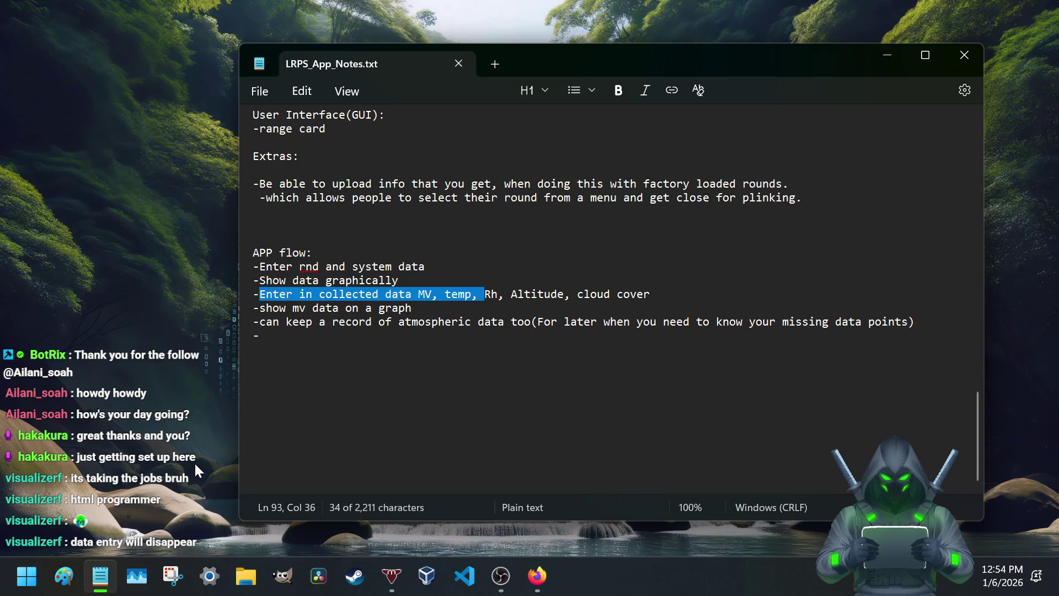
{"action": "left_click", "coordinate": [266, 338]}
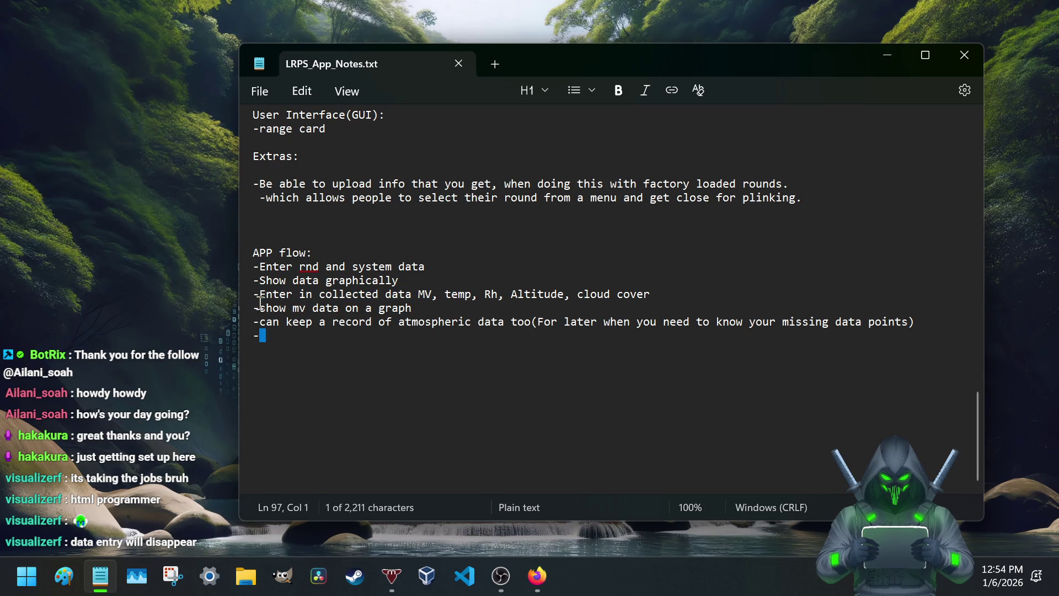
{"action": "left_click", "coordinate": [268, 336]}
{"action": "scroll", "coordinate": [268, 336], "scroll_direction": "up", "scroll_amount": 5}
{"action": "scroll", "coordinate": [269, 338], "scroll_direction": "up", "scroll_amount": 5}
{"action": "scroll", "coordinate": [269, 338], "scroll_direction": "up", "scroll_amount": 10}
{"action": "scroll", "coordinate": [269, 338], "scroll_direction": "down", "scroll_amount": 2}
{"action": "scroll", "coordinate": [268, 338], "scroll_direction": "down", "scroll_amount": 7}
{"action": "scroll", "coordinate": [270, 337], "scroll_direction": "down", "scroll_amount": 9}
{"action": "scroll", "coordinate": [269, 337], "scroll_direction": "down", "scroll_amount": 8}
{"action": "scroll", "coordinate": [267, 337], "scroll_direction": "down", "scroll_amount": 4}
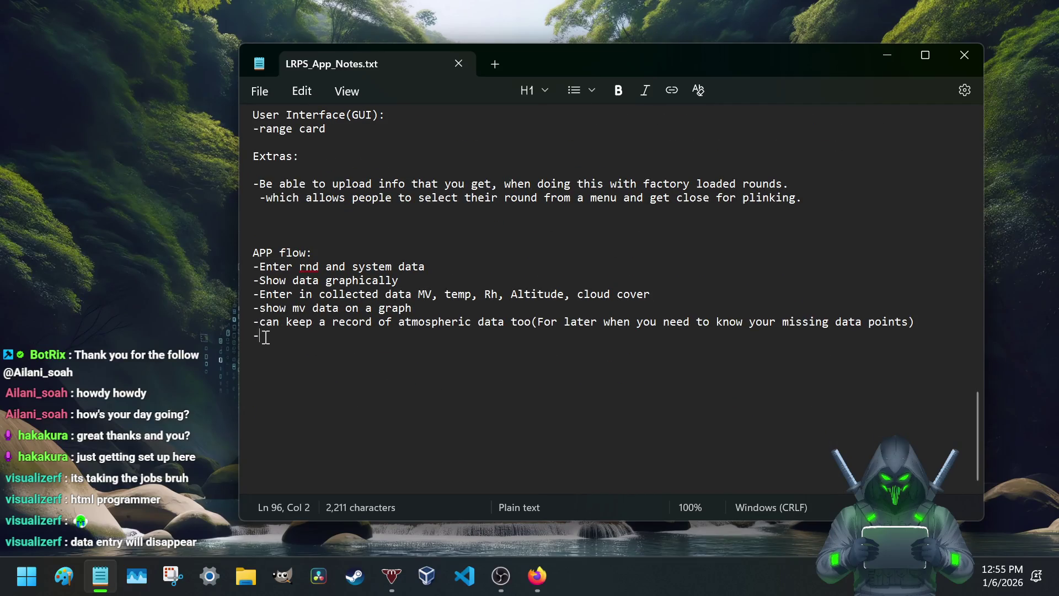
{"action": "scroll", "coordinate": [266, 338], "scroll_direction": "up", "scroll_amount": 3}
{"action": "scroll", "coordinate": [267, 339], "scroll_direction": "up", "scroll_amount": 1}
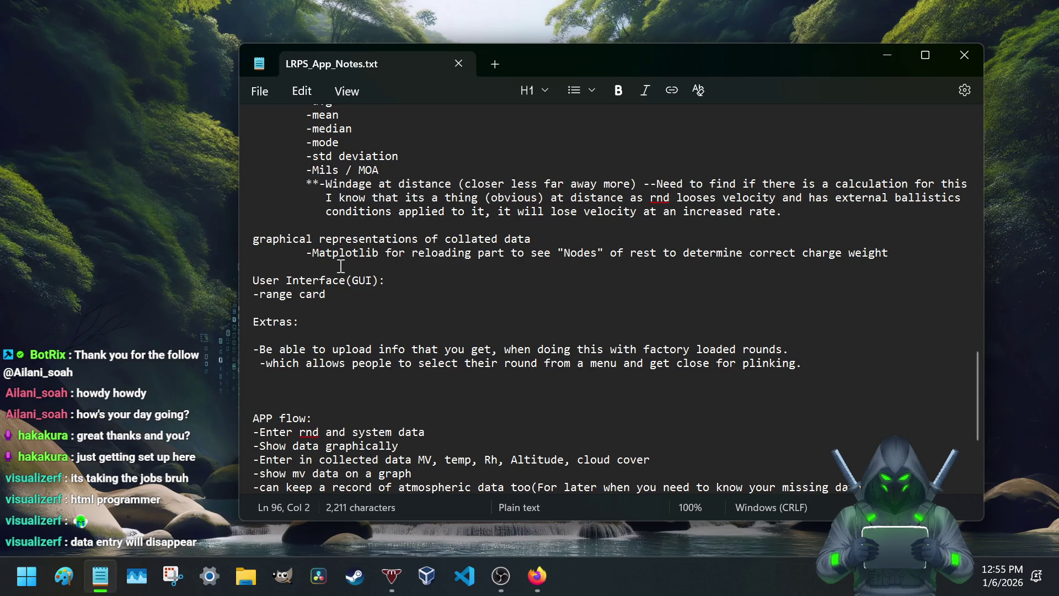
{"action": "scroll", "coordinate": [341, 266], "scroll_direction": "up", "scroll_amount": 4}
{"action": "scroll", "coordinate": [340, 265], "scroll_direction": "up", "scroll_amount": 3}
{"action": "scroll", "coordinate": [340, 265], "scroll_direction": "up", "scroll_amount": 5}
{"action": "scroll", "coordinate": [339, 267], "scroll_direction": "up", "scroll_amount": 5}
{"action": "scroll", "coordinate": [338, 268], "scroll_direction": "down", "scroll_amount": 2}
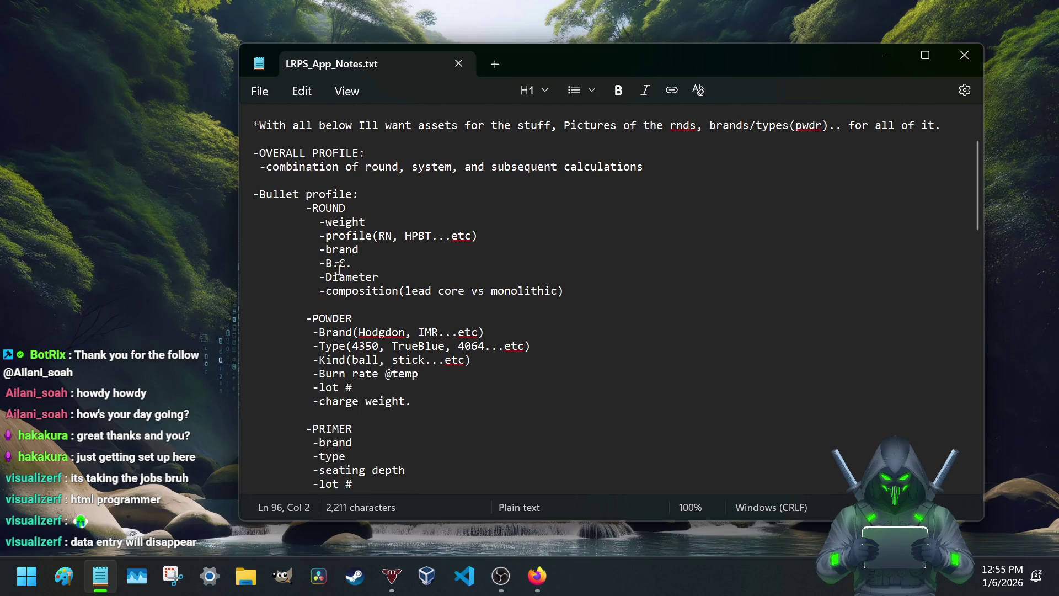
{"action": "scroll", "coordinate": [337, 267], "scroll_direction": "up", "scroll_amount": 1}
{"action": "scroll", "coordinate": [391, 280], "scroll_direction": "down", "scroll_amount": 5}
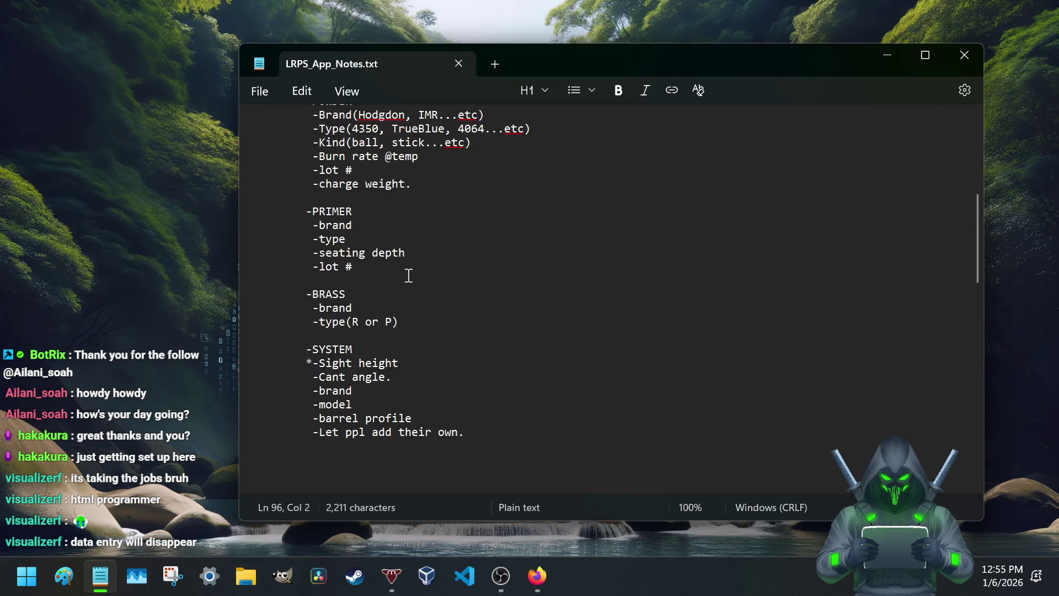
{"action": "scroll", "coordinate": [408, 275], "scroll_direction": "down", "scroll_amount": 1}
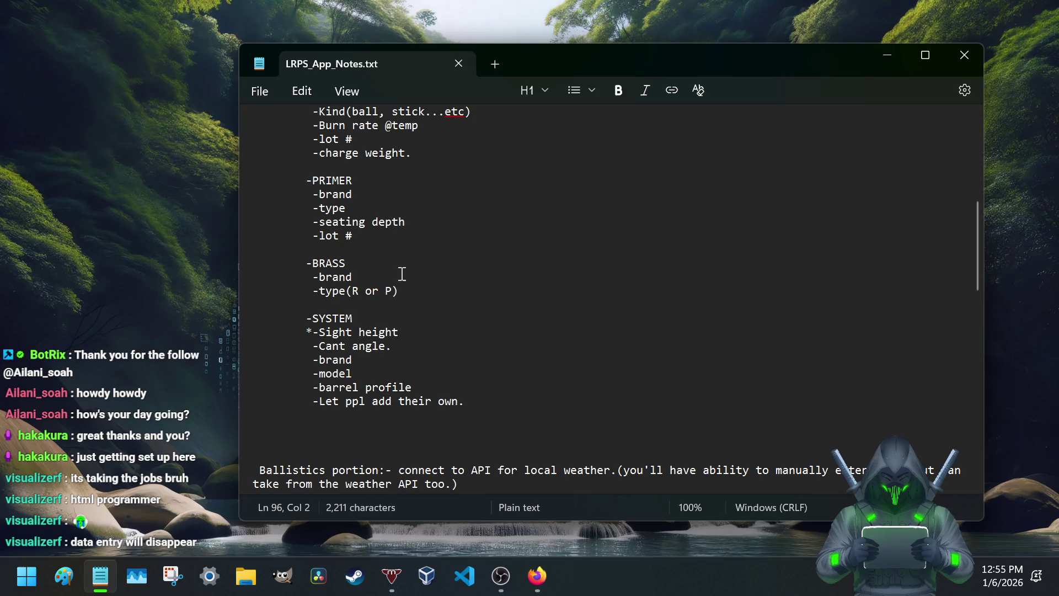
{"action": "scroll", "coordinate": [333, 270], "scroll_direction": "down", "scroll_amount": 4}
{"action": "scroll", "coordinate": [332, 271], "scroll_direction": "down", "scroll_amount": 2}
{"action": "scroll", "coordinate": [331, 271], "scroll_direction": "down", "scroll_amount": 2}
{"action": "scroll", "coordinate": [332, 271], "scroll_direction": "down", "scroll_amount": 2}
{"action": "scroll", "coordinate": [331, 271], "scroll_direction": "down", "scroll_amount": 2}
{"action": "scroll", "coordinate": [331, 270], "scroll_direction": "down", "scroll_amount": 4}
{"action": "scroll", "coordinate": [331, 271], "scroll_direction": "down", "scroll_amount": 1}
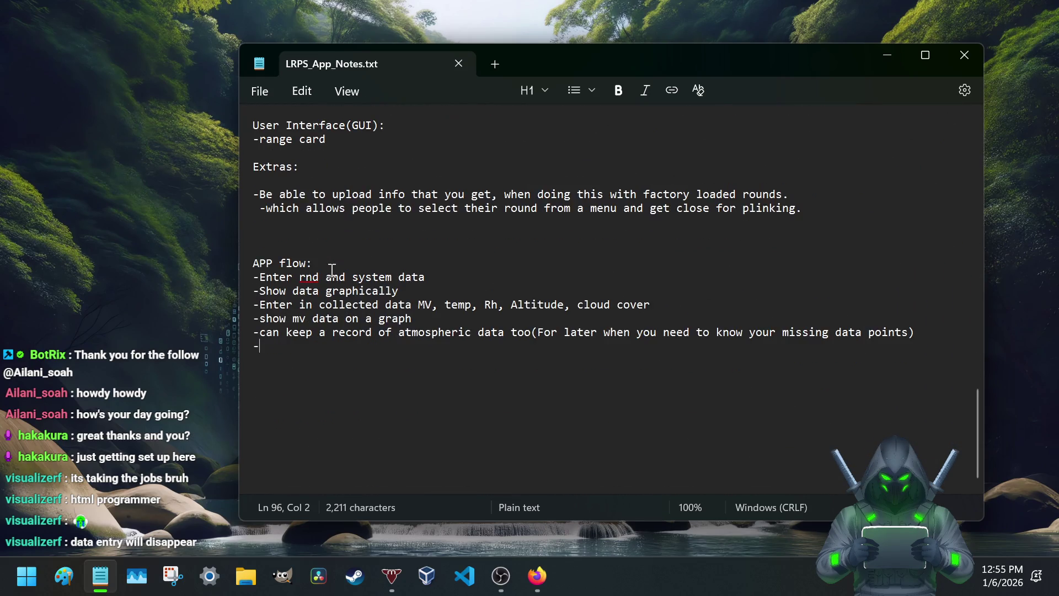
{"action": "scroll", "coordinate": [339, 272], "scroll_direction": "up", "scroll_amount": 6}
{"action": "scroll", "coordinate": [339, 271], "scroll_direction": "down", "scroll_amount": 6}
{"action": "scroll", "coordinate": [340, 271], "scroll_direction": "up", "scroll_amount": 12}
{"action": "scroll", "coordinate": [340, 272], "scroll_direction": "up", "scroll_amount": 6}
{"action": "scroll", "coordinate": [340, 271], "scroll_direction": "up", "scroll_amount": 5}
{"action": "scroll", "coordinate": [340, 272], "scroll_direction": "down", "scroll_amount": 3}
{"action": "scroll", "coordinate": [339, 272], "scroll_direction": "down", "scroll_amount": 3}
{"action": "scroll", "coordinate": [339, 272], "scroll_direction": "down", "scroll_amount": 1}
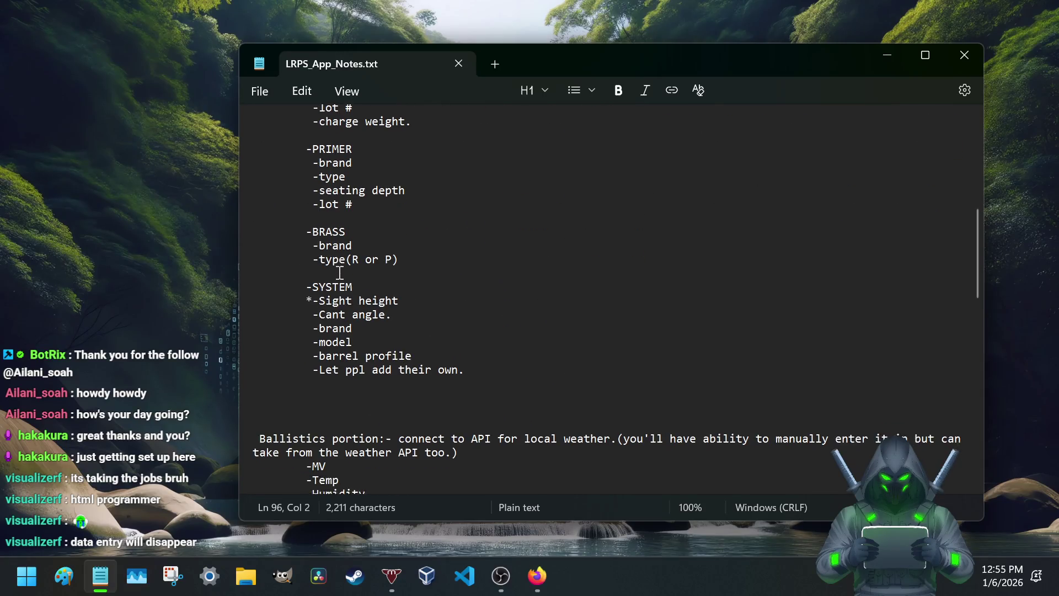
{"action": "scroll", "coordinate": [339, 272], "scroll_direction": "down", "scroll_amount": 3}
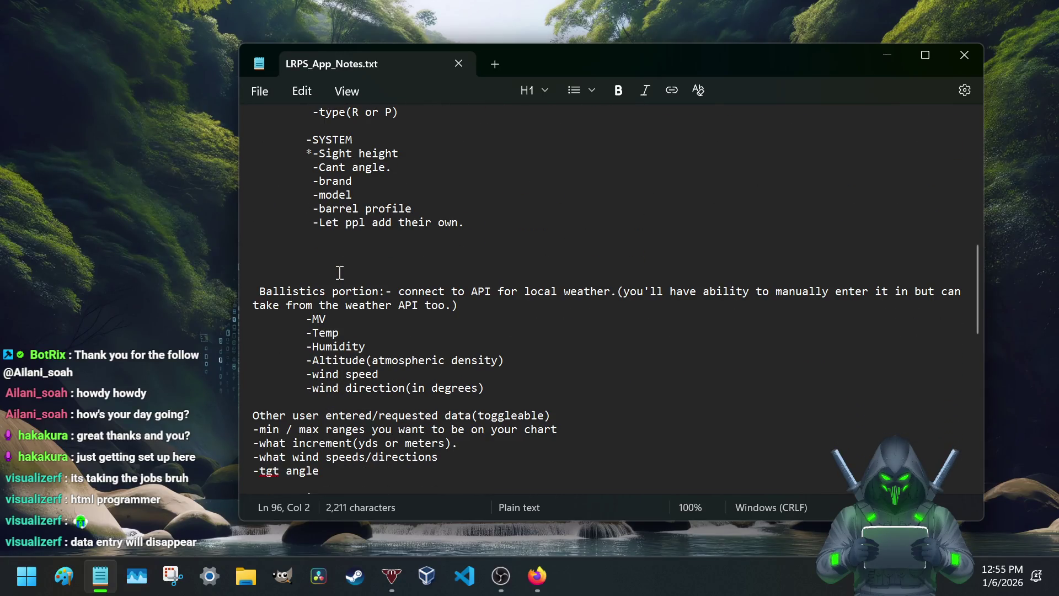
{"action": "scroll", "coordinate": [373, 247], "scroll_direction": "up", "scroll_amount": 3}
{"action": "scroll", "coordinate": [365, 252], "scroll_direction": "up", "scroll_amount": 3}
{"action": "scroll", "coordinate": [332, 269], "scroll_direction": "up", "scroll_amount": 5}
{"action": "scroll", "coordinate": [314, 279], "scroll_direction": "up", "scroll_amount": 1}
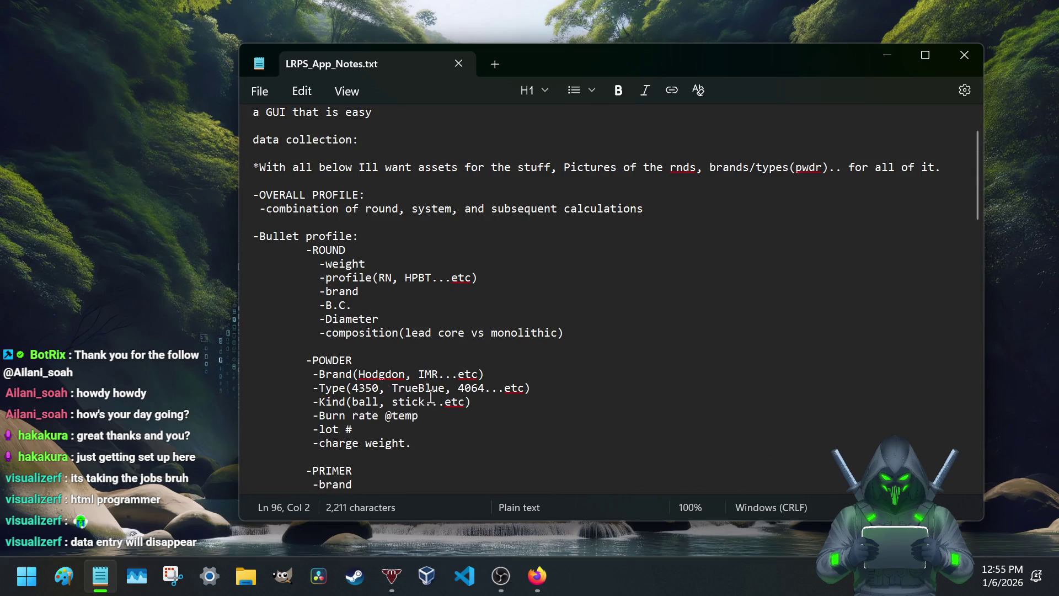
{"action": "left_click_drag", "start_coordinate": [316, 305], "coordinate": [381, 302]}
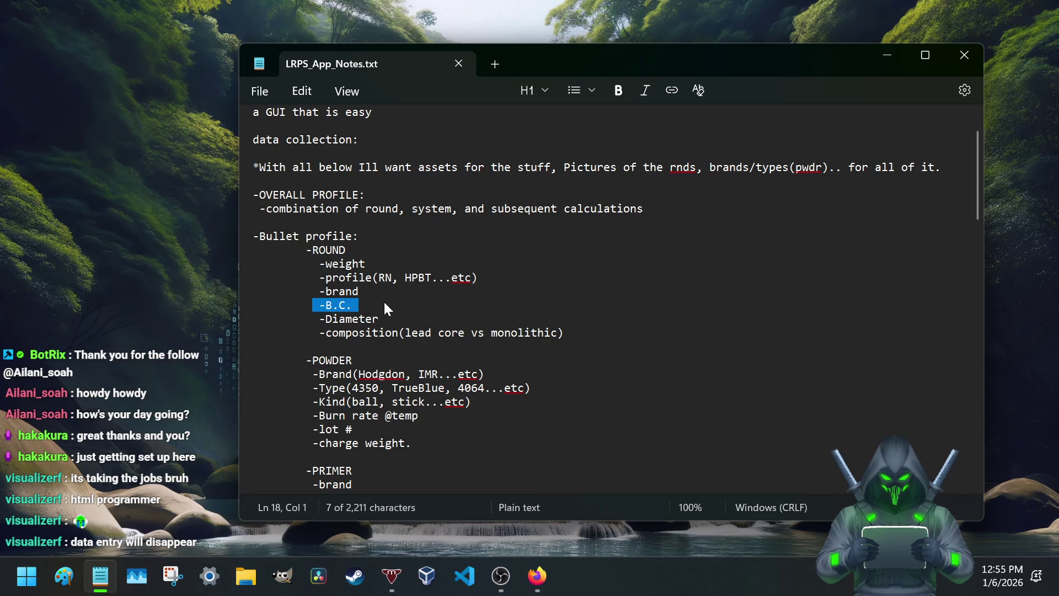
{"action": "scroll", "coordinate": [384, 300], "scroll_direction": "down", "scroll_amount": 2}
{"action": "scroll", "coordinate": [372, 332], "scroll_direction": "down", "scroll_amount": 8}
{"action": "scroll", "coordinate": [372, 331], "scroll_direction": "down", "scroll_amount": 3}
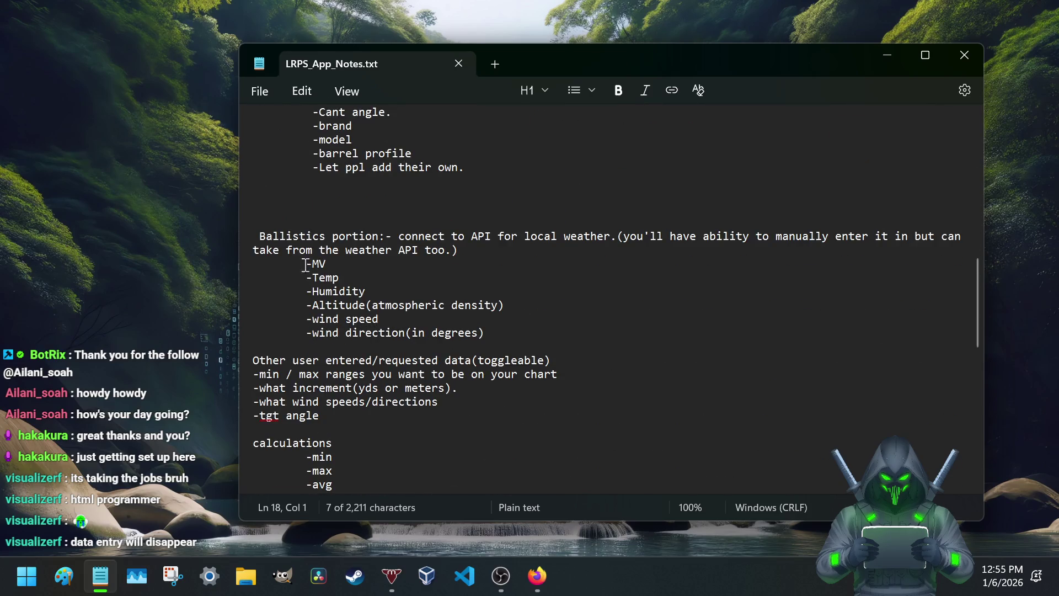
{"action": "left_click_drag", "start_coordinate": [306, 263], "coordinate": [430, 346]}
{"action": "scroll", "coordinate": [341, 330], "scroll_direction": "down", "scroll_amount": 3}
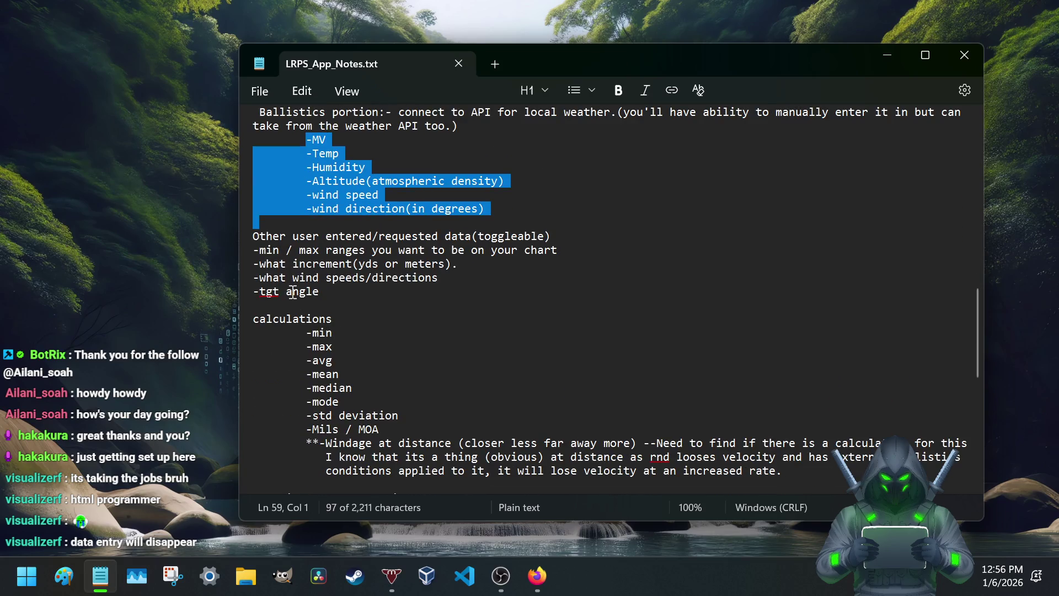
{"action": "scroll", "coordinate": [294, 292], "scroll_direction": "up", "scroll_amount": 1}
{"action": "scroll", "coordinate": [300, 250], "scroll_direction": "up", "scroll_amount": 2}
{"action": "scroll", "coordinate": [300, 249], "scroll_direction": "up", "scroll_amount": 4}
{"action": "scroll", "coordinate": [301, 250], "scroll_direction": "up", "scroll_amount": 2}
{"action": "scroll", "coordinate": [300, 249], "scroll_direction": "down", "scroll_amount": 7}
{"action": "scroll", "coordinate": [298, 250], "scroll_direction": "down", "scroll_amount": 2}
{"action": "scroll", "coordinate": [296, 250], "scroll_direction": "up", "scroll_amount": 2}
{"action": "scroll", "coordinate": [294, 250], "scroll_direction": "down", "scroll_amount": 2}
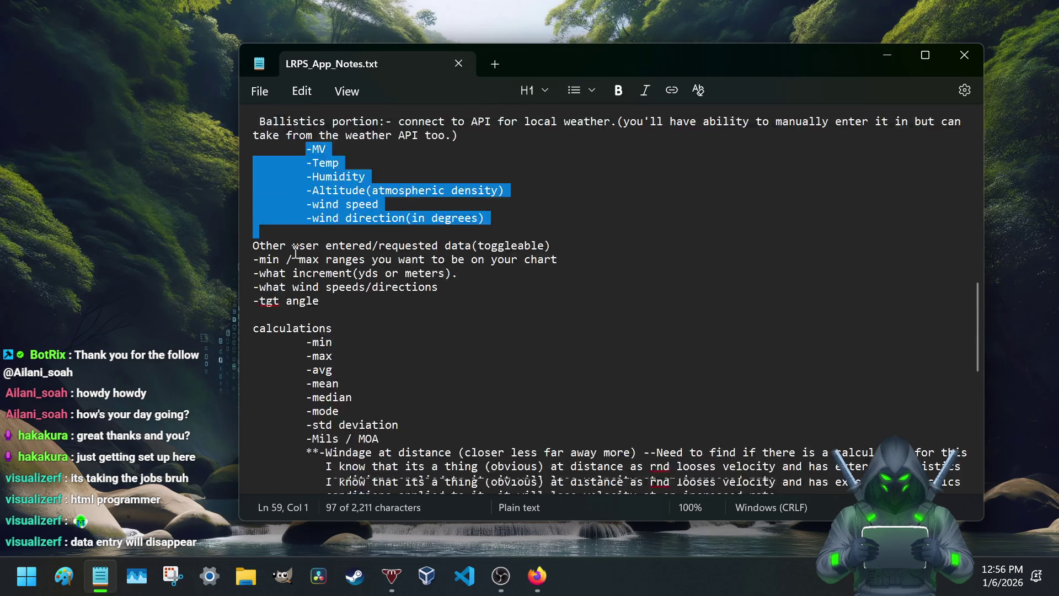
{"action": "scroll", "coordinate": [295, 250], "scroll_direction": "down", "scroll_amount": 3}
{"action": "left_click_drag", "start_coordinate": [249, 237], "coordinate": [354, 279]}
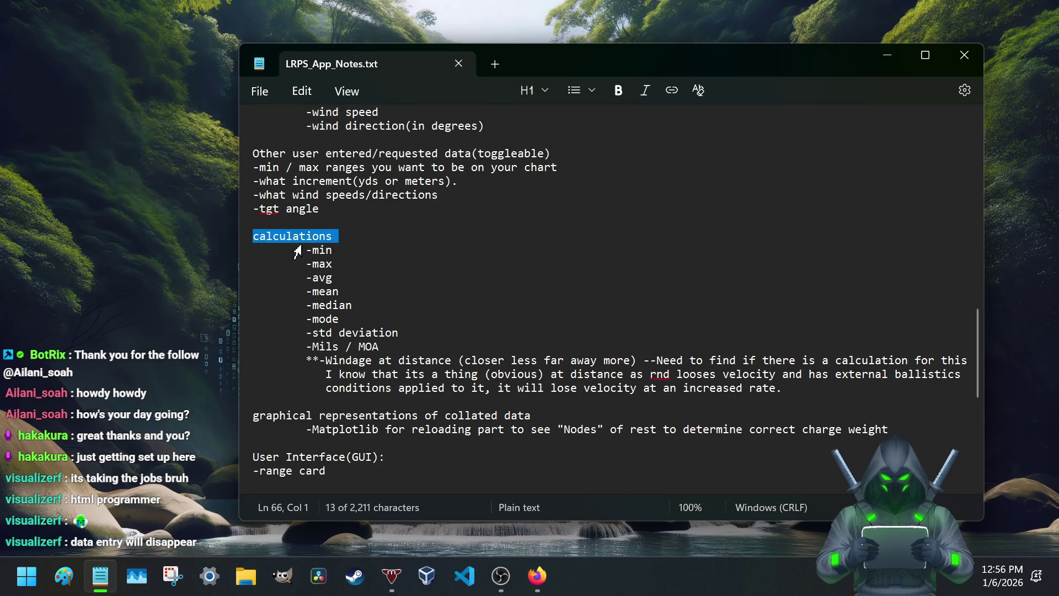
{"action": "left_click", "coordinate": [343, 323]}
{"action": "left_click", "coordinate": [326, 346]}
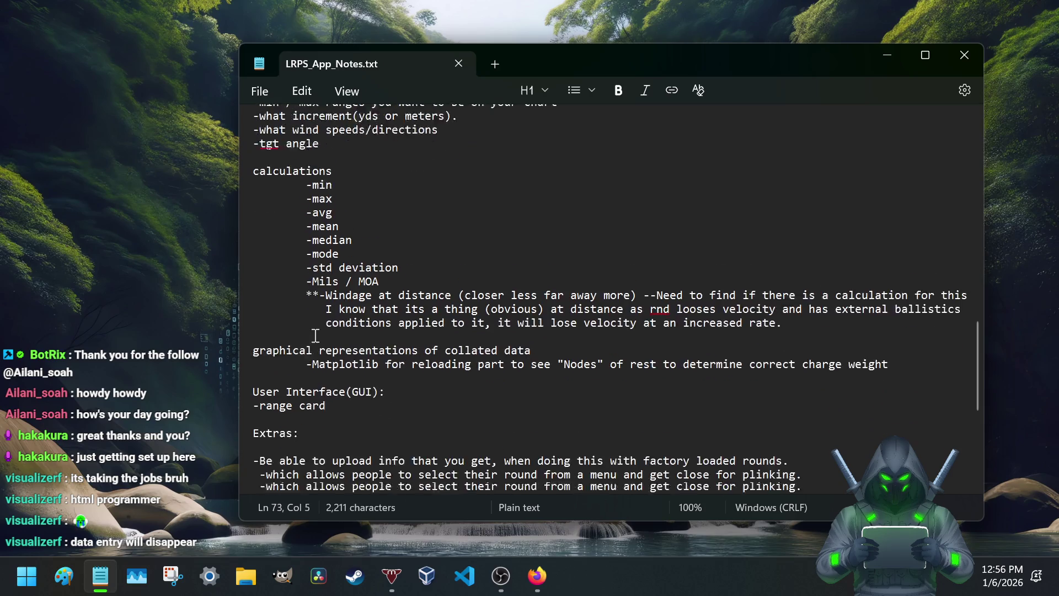
{"action": "scroll", "coordinate": [326, 346], "scroll_direction": "down", "scroll_amount": 1}
{"action": "scroll", "coordinate": [323, 213], "scroll_direction": "down", "scroll_amount": 2}
{"action": "left_click", "coordinate": [308, 223]}
{"action": "scroll", "coordinate": [309, 287], "scroll_direction": "down", "scroll_amount": 2}
{"action": "scroll", "coordinate": [309, 287], "scroll_direction": "down", "scroll_amount": 1}
{"action": "left_click_drag", "start_coordinate": [253, 167], "coordinate": [569, 164]}
{"action": "left_click", "coordinate": [315, 182]}
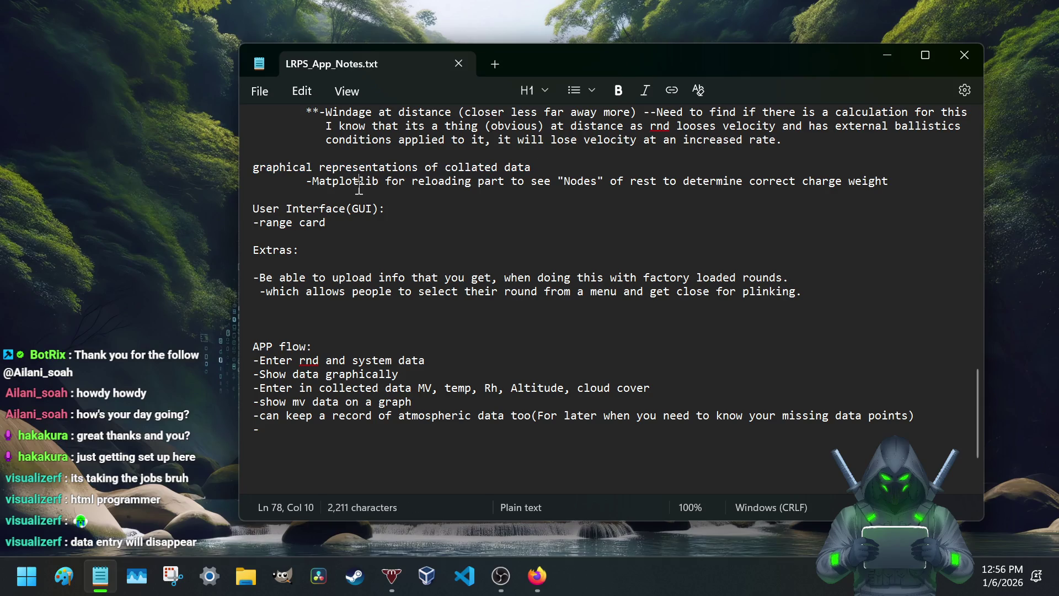
{"action": "scroll", "coordinate": [335, 211], "scroll_direction": "up", "scroll_amount": 9}
{"action": "scroll", "coordinate": [331, 217], "scroll_direction": "up", "scroll_amount": 6}
{"action": "scroll", "coordinate": [327, 224], "scroll_direction": "down", "scroll_amount": 18}
{"action": "scroll", "coordinate": [322, 232], "scroll_direction": "up", "scroll_amount": 5}
{"action": "scroll", "coordinate": [321, 232], "scroll_direction": "up", "scroll_amount": 3}
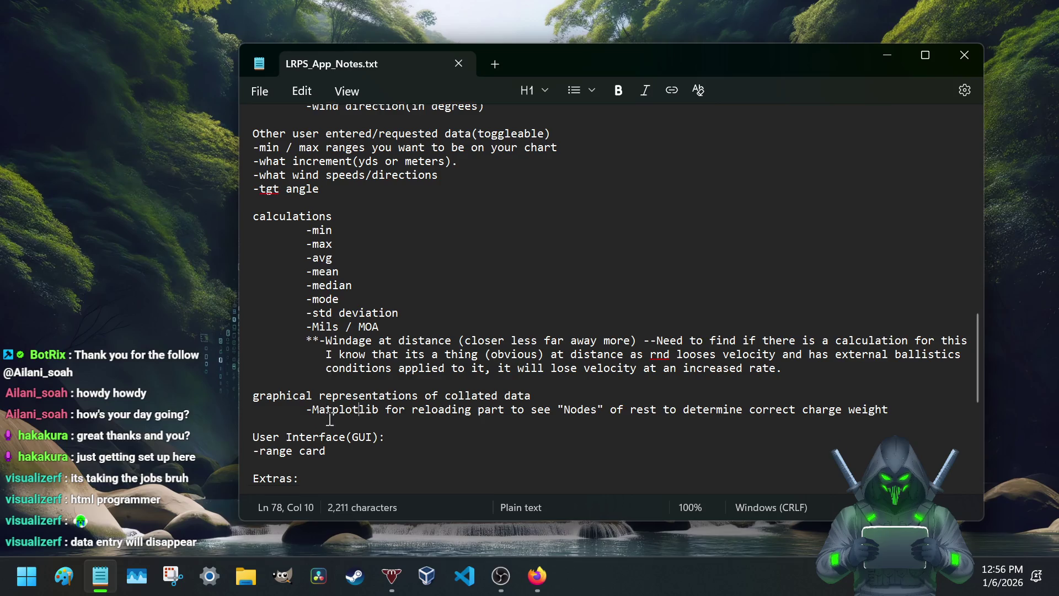
{"action": "scroll", "coordinate": [335, 278], "scroll_direction": "down", "scroll_amount": 3}
{"action": "left_click_drag", "start_coordinate": [316, 301], "coordinate": [449, 305]}
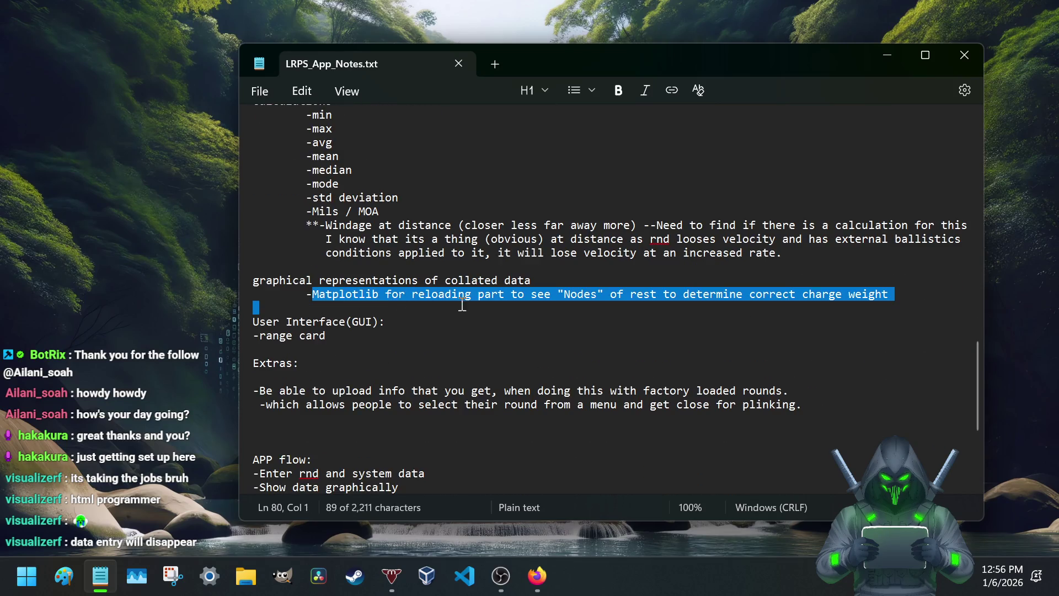
{"action": "left_click", "coordinate": [591, 304]}
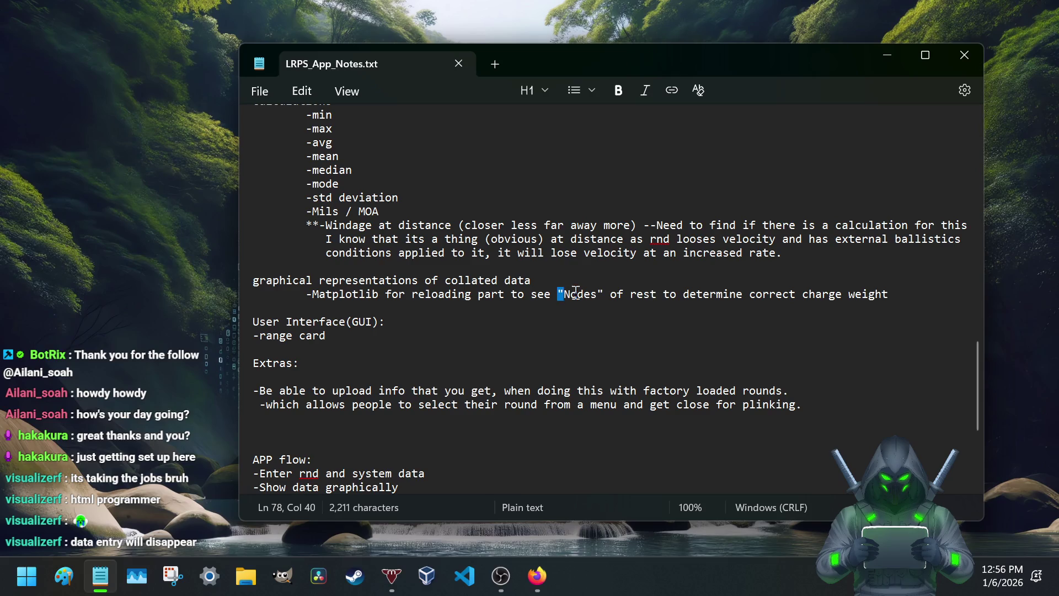
{"action": "left_click_drag", "start_coordinate": [558, 295], "coordinate": [667, 301]}
{"action": "left_click", "coordinate": [800, 294]}
{"action": "scroll", "coordinate": [694, 326], "scroll_direction": "down", "scroll_amount": 2}
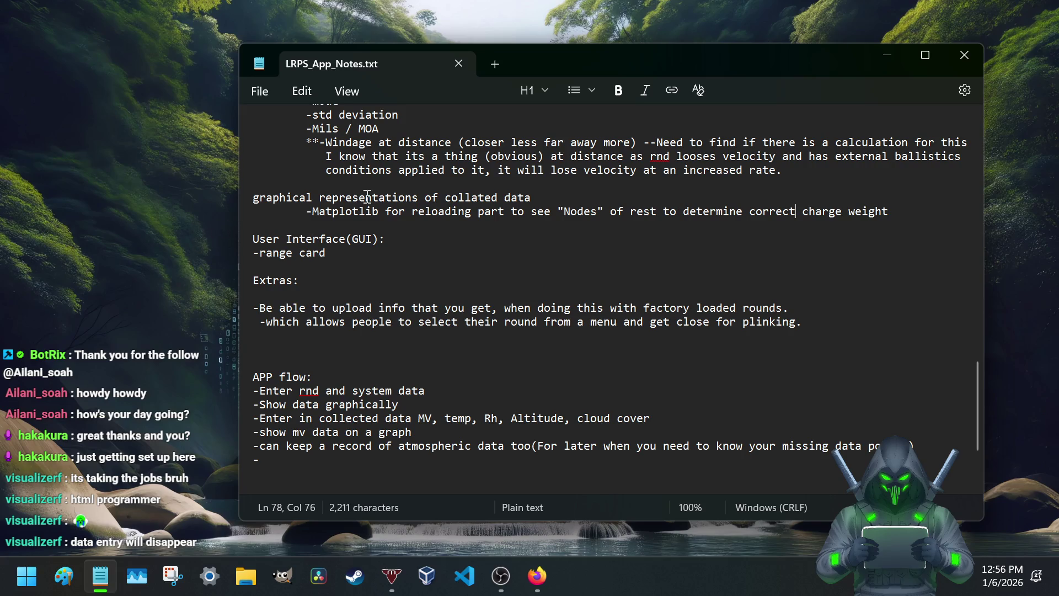
{"action": "scroll", "coordinate": [861, 190], "scroll_direction": "down", "scroll_amount": 2}
{"action": "scroll", "coordinate": [579, 291], "scroll_direction": "down", "scroll_amount": 2}
{"action": "left_click_drag", "start_coordinate": [346, 406], "coordinate": [338, 419]}
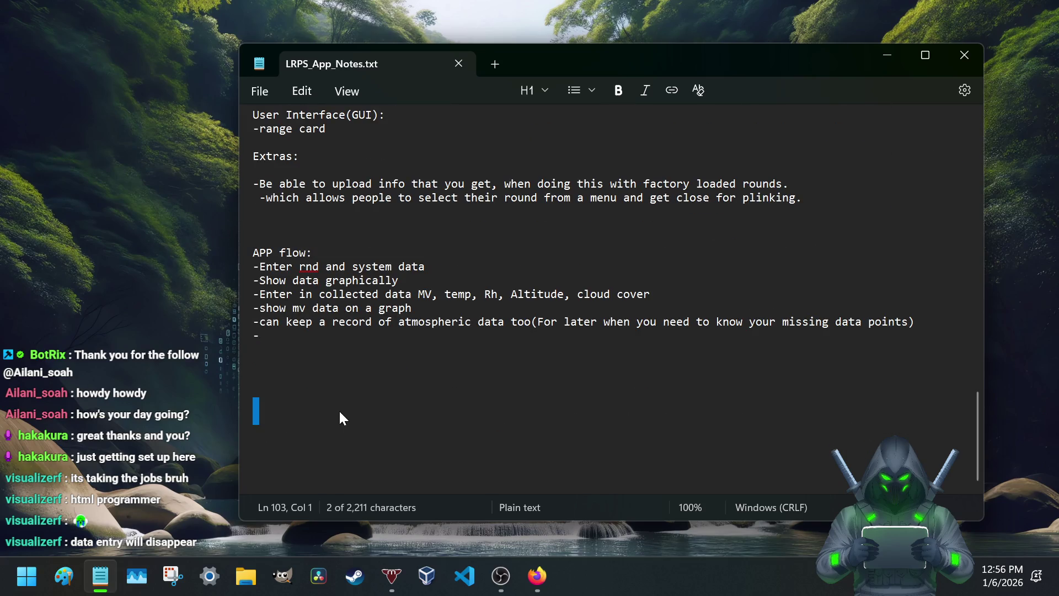
Step: Add the line that seating depth hasn't been covered yet and save the file
{"action": "left_click", "coordinate": [278, 407]}
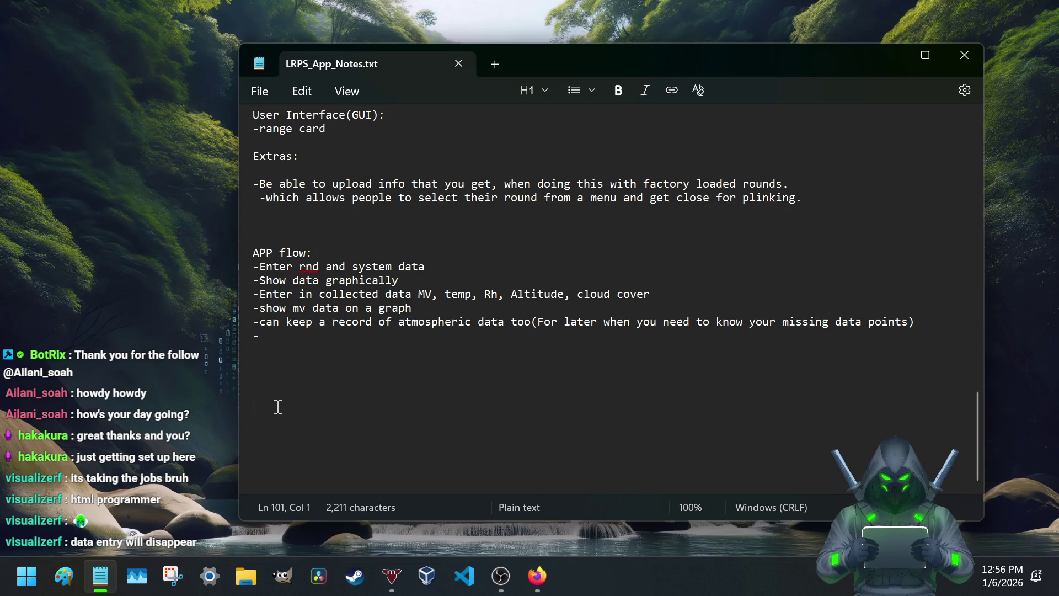
{"action": "type", "text": "ha"}
{"action": "type", "text": "ven't e"}
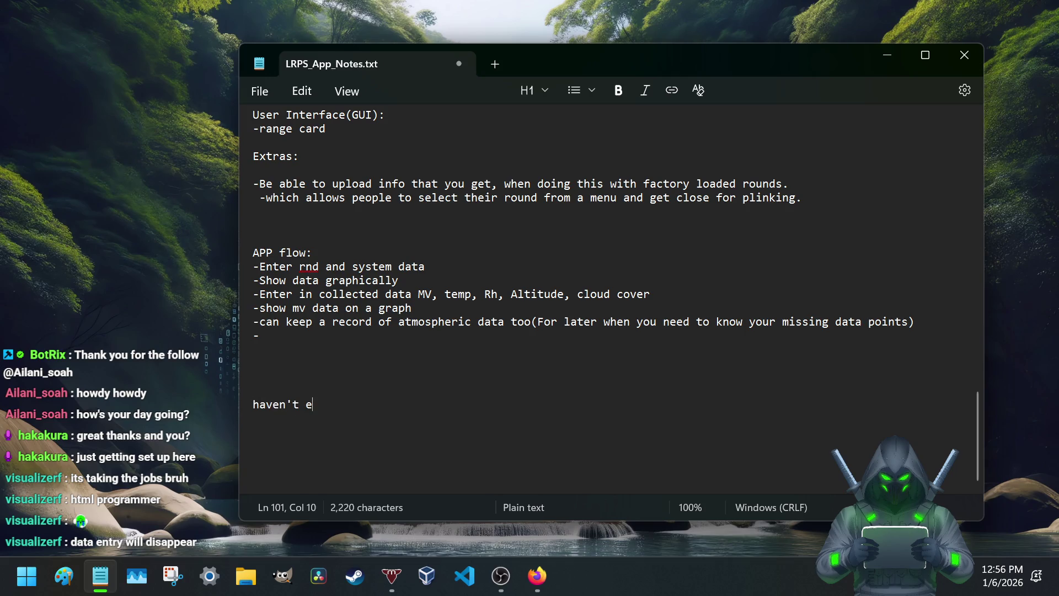
{"action": "type", "text": "talked ab"}
{"action": "type", "text": "seating depth ay"}
{"action": "key", "text": "BackSpace"}
{"action": "key", "text": "BackSpace"}
{"action": "type", "text": "yet"}
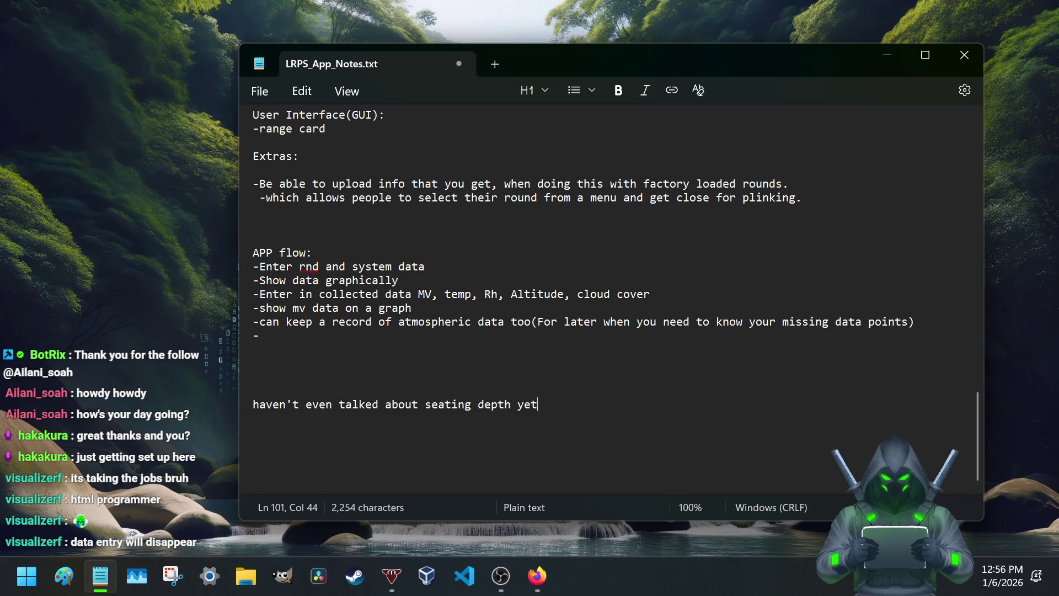
{"action": "key", "text": "ctrl+s"}
{"action": "scroll", "coordinate": [368, 352], "scroll_direction": "up", "scroll_amount": 5}
{"action": "scroll", "coordinate": [362, 358], "scroll_direction": "up", "scroll_amount": 7}
{"action": "scroll", "coordinate": [357, 362], "scroll_direction": "up", "scroll_amount": 7}
{"action": "scroll", "coordinate": [357, 365], "scroll_direction": "up", "scroll_amount": 6}
{"action": "scroll", "coordinate": [357, 365], "scroll_direction": "down", "scroll_amount": 4}
{"action": "scroll", "coordinate": [357, 364], "scroll_direction": "down", "scroll_amount": 3}
{"action": "scroll", "coordinate": [352, 375], "scroll_direction": "down", "scroll_amount": 10}
{"action": "scroll", "coordinate": [352, 374], "scroll_direction": "down", "scroll_amount": 9}
{"action": "scroll", "coordinate": [351, 375], "scroll_direction": "down", "scroll_amount": 1}
Step: Add the line that it must be gone over step by step first, then a blank line
{"action": "key", "text": "Return"}
{"action": "type", "text": "I would have to "}
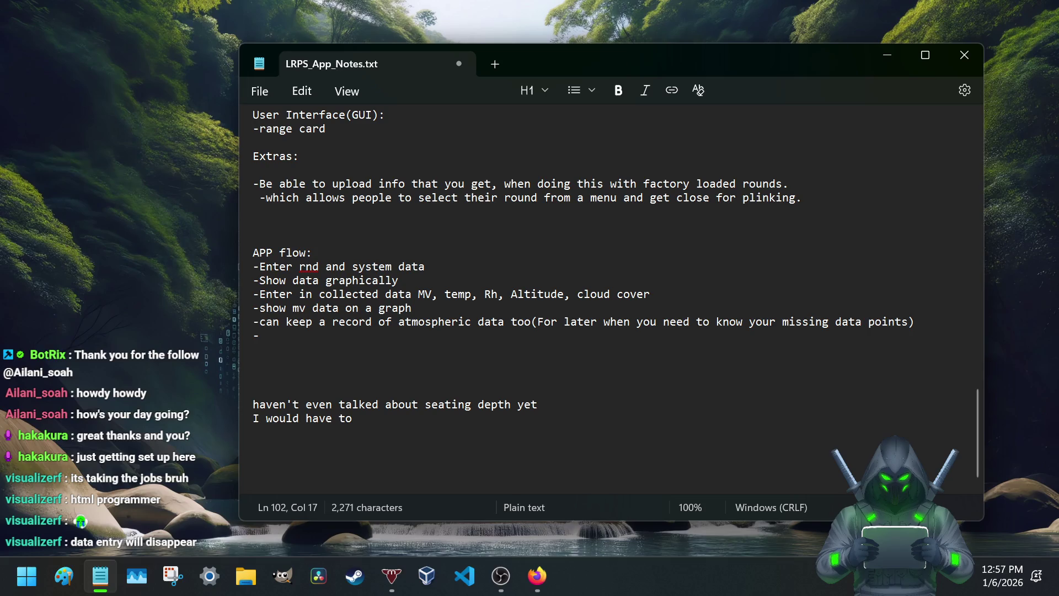
{"action": "type", "text": "go "}
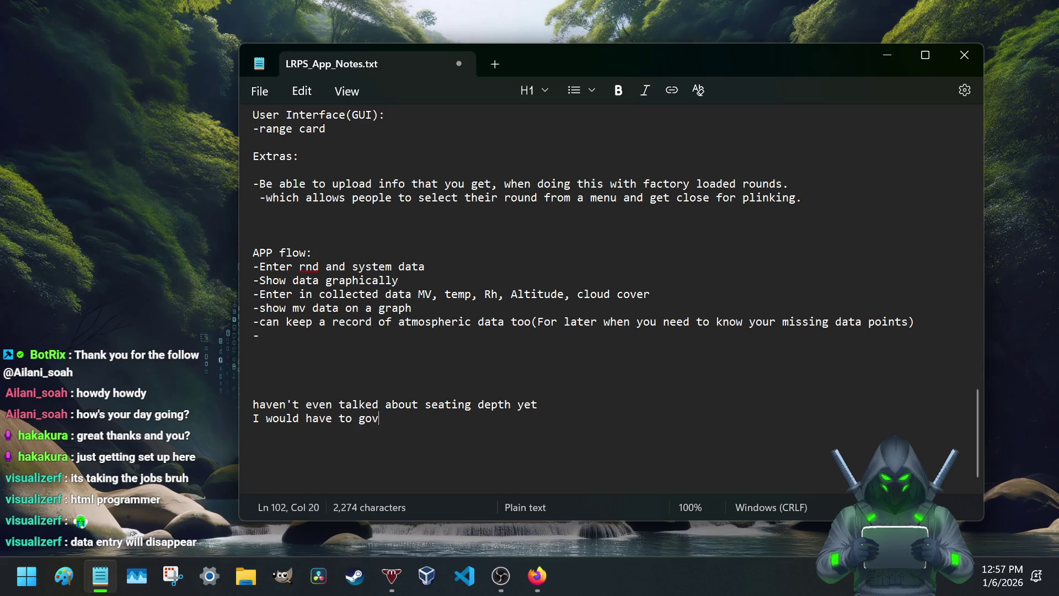
{"action": "type", "text": "over it t"}
{"action": "type", "text": "tep by step f"}
{"action": "key", "text": "BackSpace"}
{"action": "type", "text": "1st."}
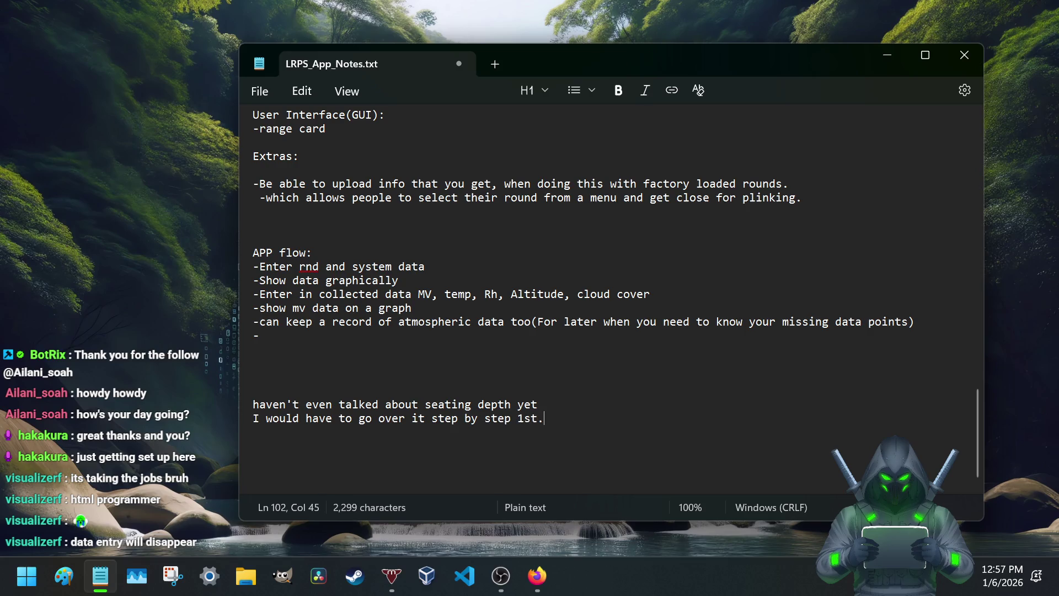
{"action": "key", "text": "Return"}
{"action": "key", "text": "Return"}
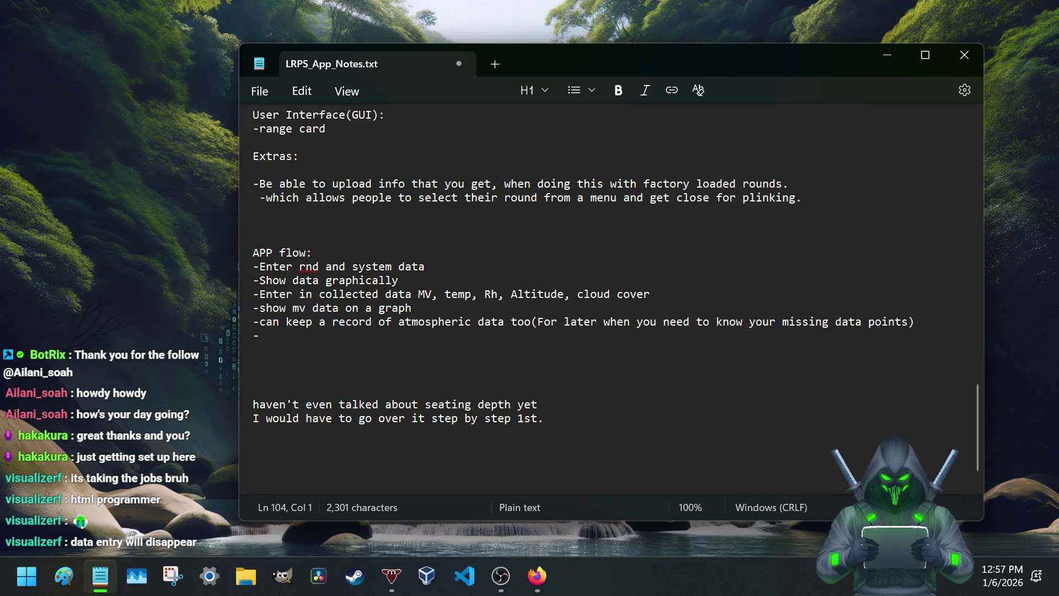
{"action": "scroll", "coordinate": [605, 348], "scroll_direction": "down", "scroll_amount": 1}
{"action": "type", "text": "RL"}
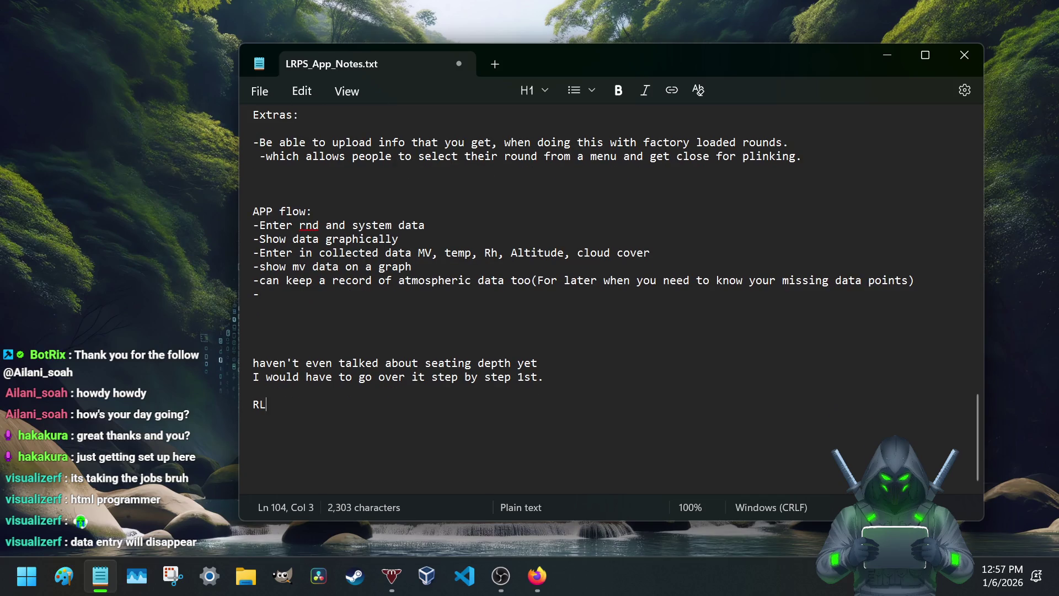
{"action": "type", "text": "oad Procc"}
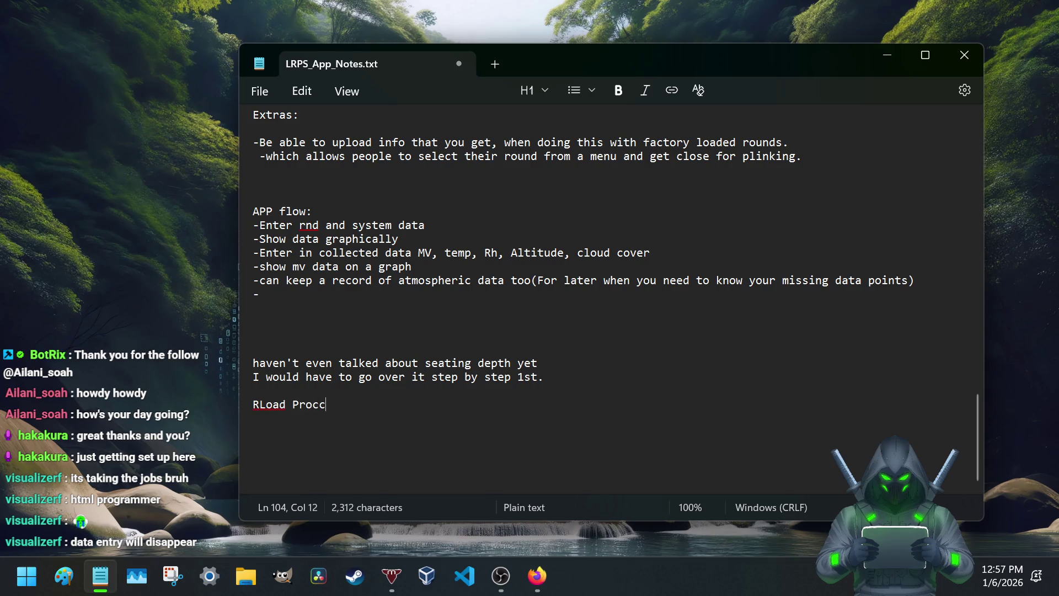
Step: Write the 'RLoad Process:' heading with an empty line beneath it
{"action": "key", "text": "BackSpace"}
{"action": "key", "text": "BackSpace"}
{"action": "type", "text": "ee"}
{"action": "key", "text": "Return"}
{"action": "key", "text": "BackSpace"}
{"action": "key", "text": "BackSpace"}
{"action": "key", "text": "Return"}
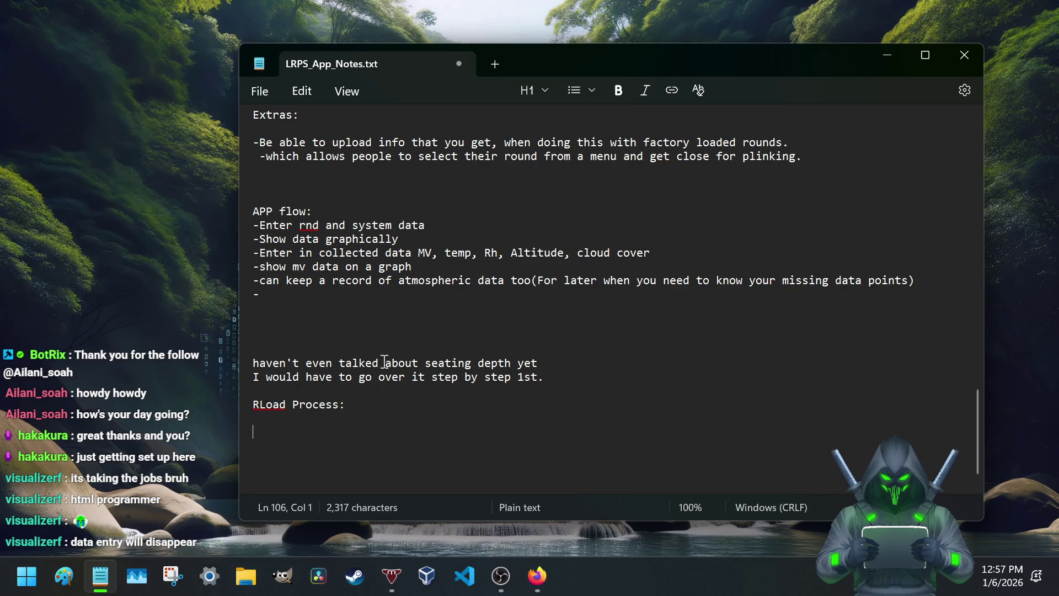
{"action": "scroll", "coordinate": [311, 414], "scroll_direction": "up", "scroll_amount": 2}
{"action": "scroll", "coordinate": [310, 414], "scroll_direction": "up", "scroll_amount": 2}
{"action": "scroll", "coordinate": [311, 415], "scroll_direction": "up", "scroll_amount": 5}
{"action": "scroll", "coordinate": [311, 415], "scroll_direction": "up", "scroll_amount": 7}
{"action": "scroll", "coordinate": [310, 414], "scroll_direction": "up", "scroll_amount": 7}
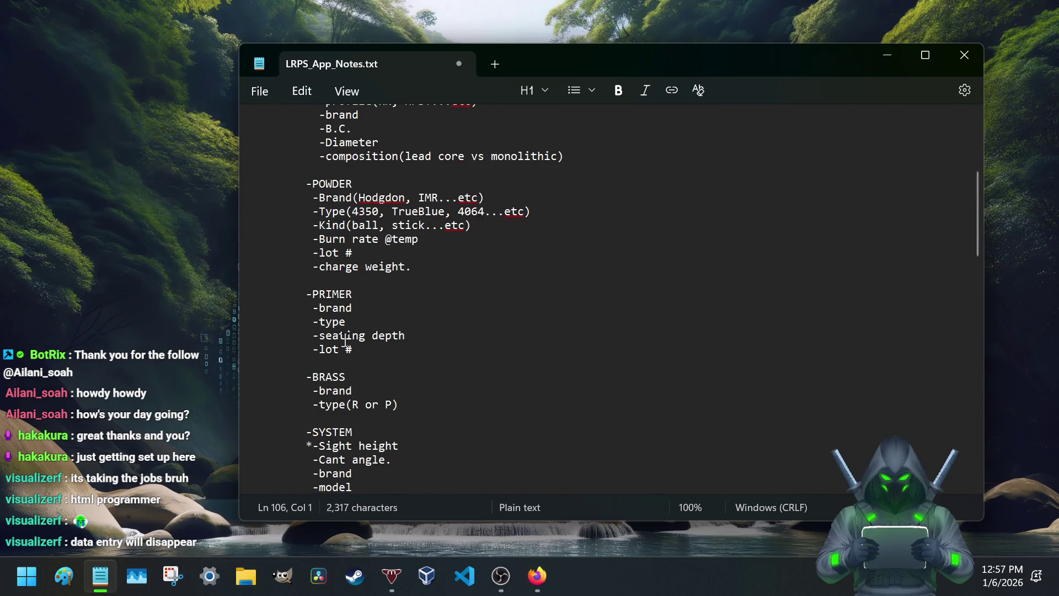
{"action": "scroll", "coordinate": [381, 386], "scroll_direction": "up", "scroll_amount": 4}
{"action": "scroll", "coordinate": [381, 386], "scroll_direction": "up", "scroll_amount": 1}
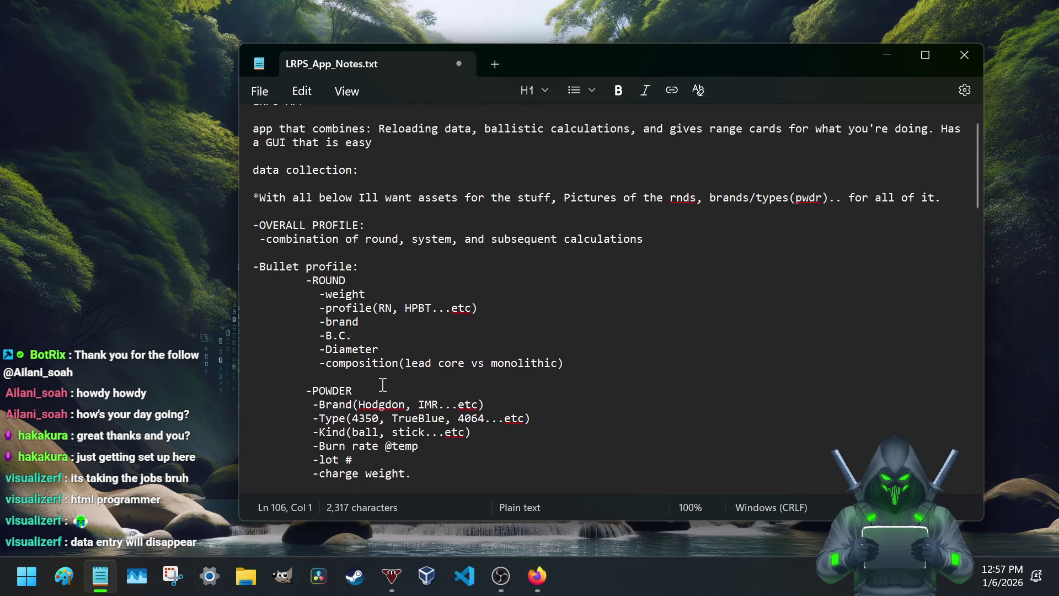
{"action": "scroll", "coordinate": [383, 386], "scroll_direction": "down", "scroll_amount": 3}
{"action": "scroll", "coordinate": [382, 385], "scroll_direction": "up", "scroll_amount": 1}
{"action": "scroll", "coordinate": [382, 386], "scroll_direction": "up", "scroll_amount": 3}
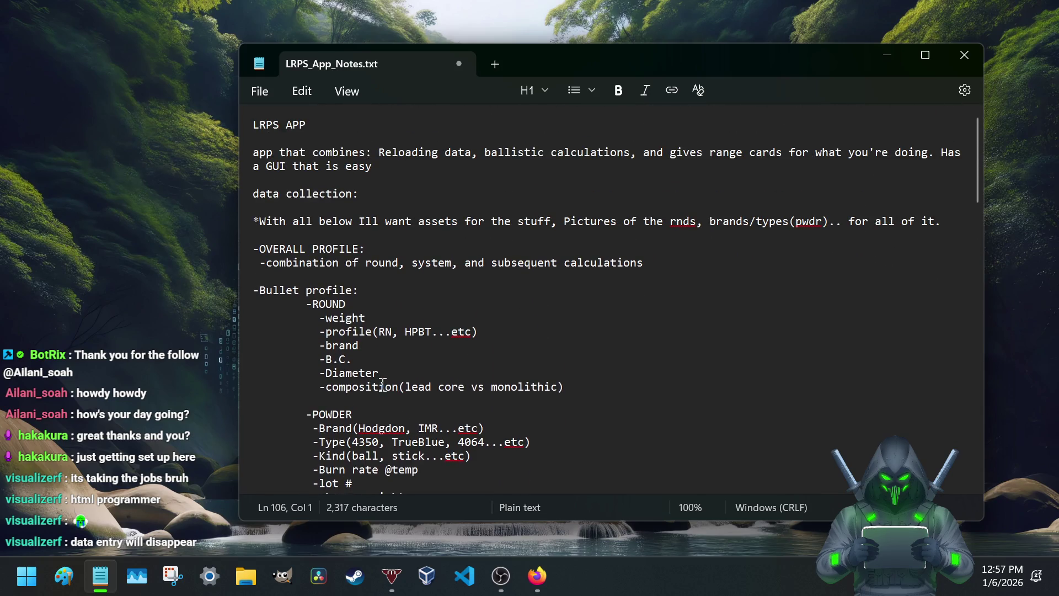
{"action": "scroll", "coordinate": [382, 386], "scroll_direction": "down", "scroll_amount": 2}
{"action": "scroll", "coordinate": [383, 385], "scroll_direction": "down", "scroll_amount": 1}
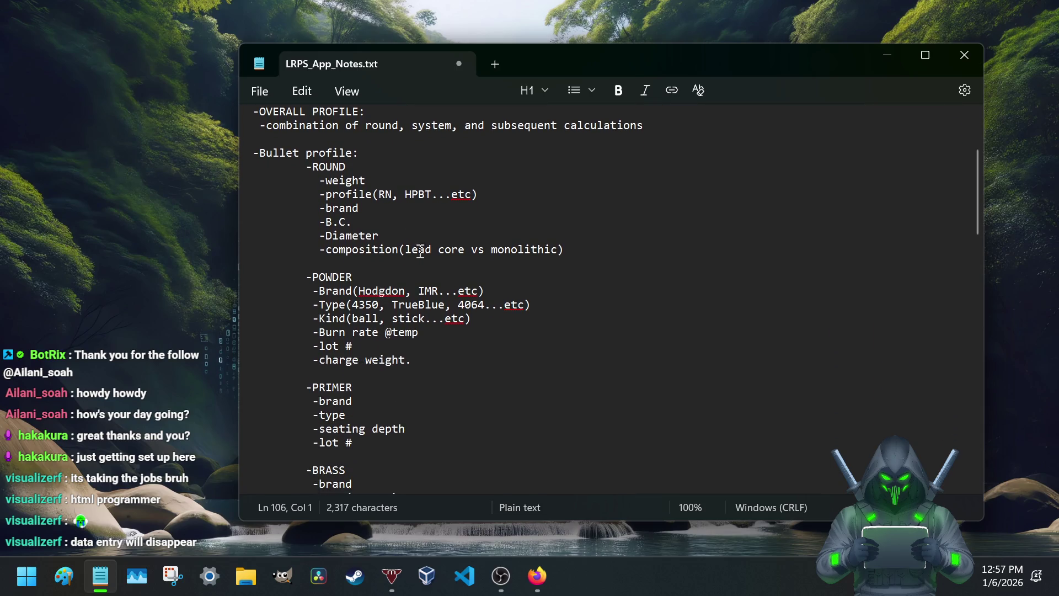
{"action": "mouse_move", "coordinate": [537, 575]}
{"action": "left_click", "coordinate": [536, 499]}
{"action": "scroll", "coordinate": [372, 260], "scroll_direction": "down", "scroll_amount": 5}
{"action": "scroll", "coordinate": [371, 261], "scroll_direction": "up", "scroll_amount": 4}
{"action": "scroll", "coordinate": [372, 260], "scroll_direction": "up", "scroll_amount": 1}
{"action": "scroll", "coordinate": [372, 260], "scroll_direction": "down", "scroll_amount": 2}
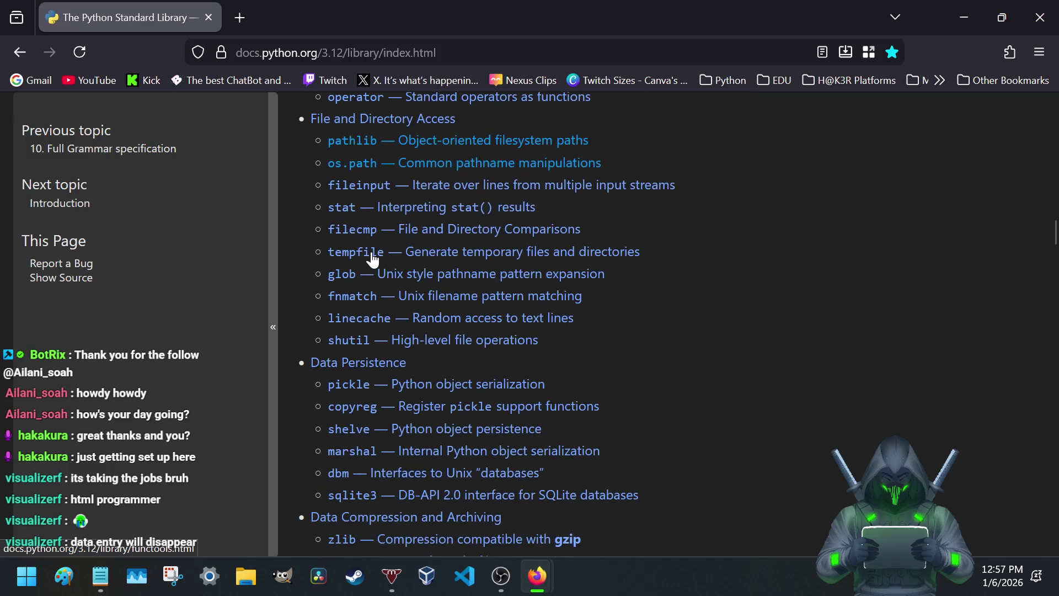
{"action": "scroll", "coordinate": [358, 259], "scroll_direction": "up", "scroll_amount": 1}
{"action": "scroll", "coordinate": [357, 281], "scroll_direction": "up", "scroll_amount": 4}
{"action": "scroll", "coordinate": [358, 295], "scroll_direction": "up", "scroll_amount": 5}
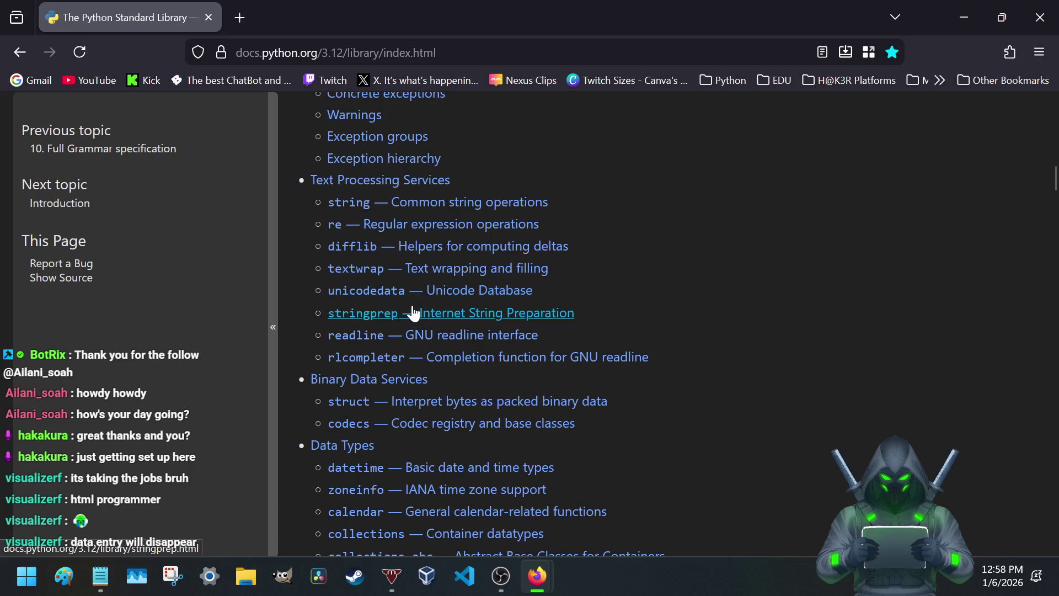
{"action": "left_click", "coordinate": [973, 24]}
{"action": "scroll", "coordinate": [344, 321], "scroll_direction": "down", "scroll_amount": 3}
{"action": "scroll", "coordinate": [344, 320], "scroll_direction": "down", "scroll_amount": 4}
{"action": "scroll", "coordinate": [346, 319], "scroll_direction": "down", "scroll_amount": 3}
{"action": "scroll", "coordinate": [348, 319], "scroll_direction": "down", "scroll_amount": 4}
{"action": "scroll", "coordinate": [351, 318], "scroll_direction": "down", "scroll_amount": 4}
{"action": "scroll", "coordinate": [351, 318], "scroll_direction": "down", "scroll_amount": 4}
{"action": "scroll", "coordinate": [351, 319], "scroll_direction": "down", "scroll_amount": 2}
{"action": "scroll", "coordinate": [348, 321], "scroll_direction": "down", "scroll_amount": 6}
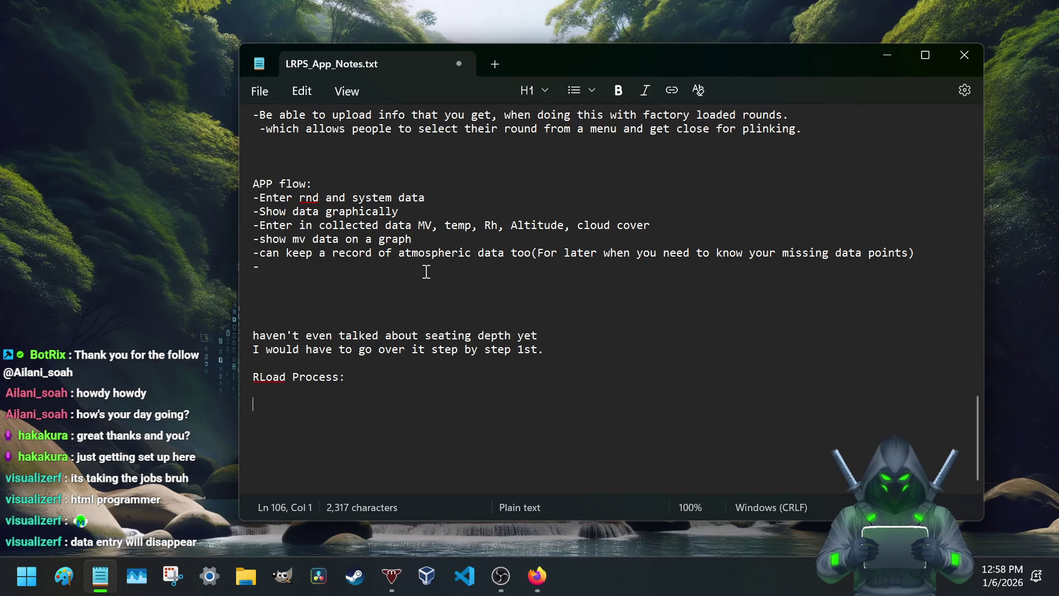
{"action": "type", "text": "Gather components chose"}
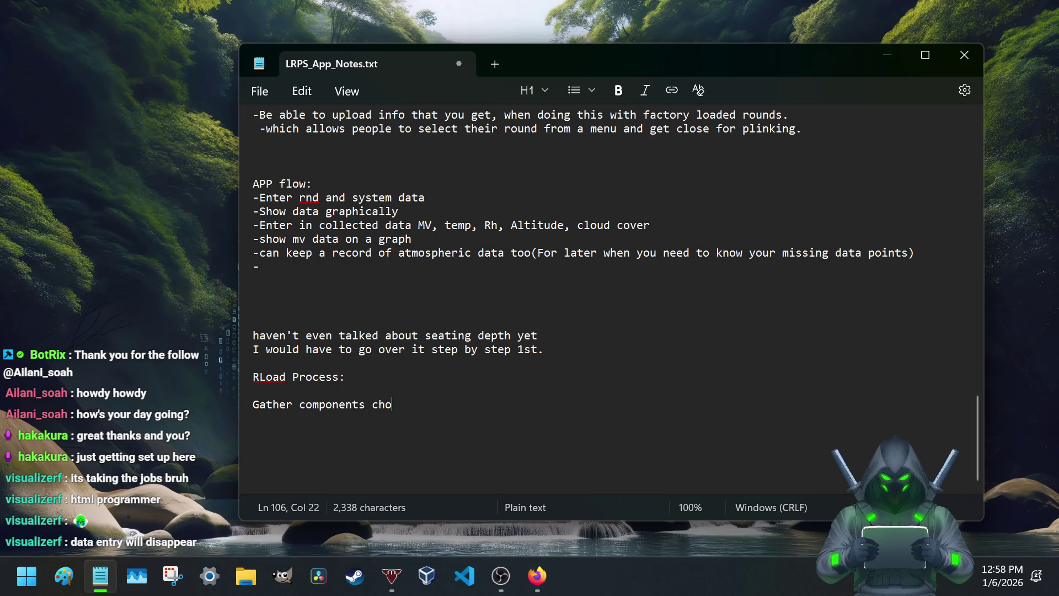
{"action": "type", "text": "n "}
{"action": "type", "text": "for particular use case"}
Step: Prefix the Gather components line with '>' and start a new step line below it
{"action": "key", "text": "Return"}
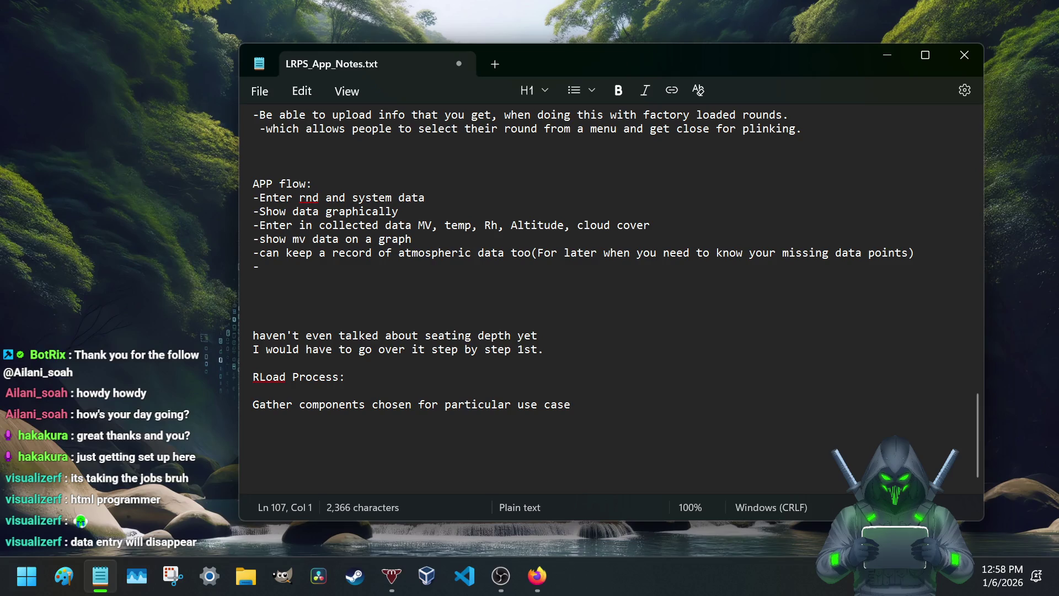
{"action": "key", "text": "BackSpace"}
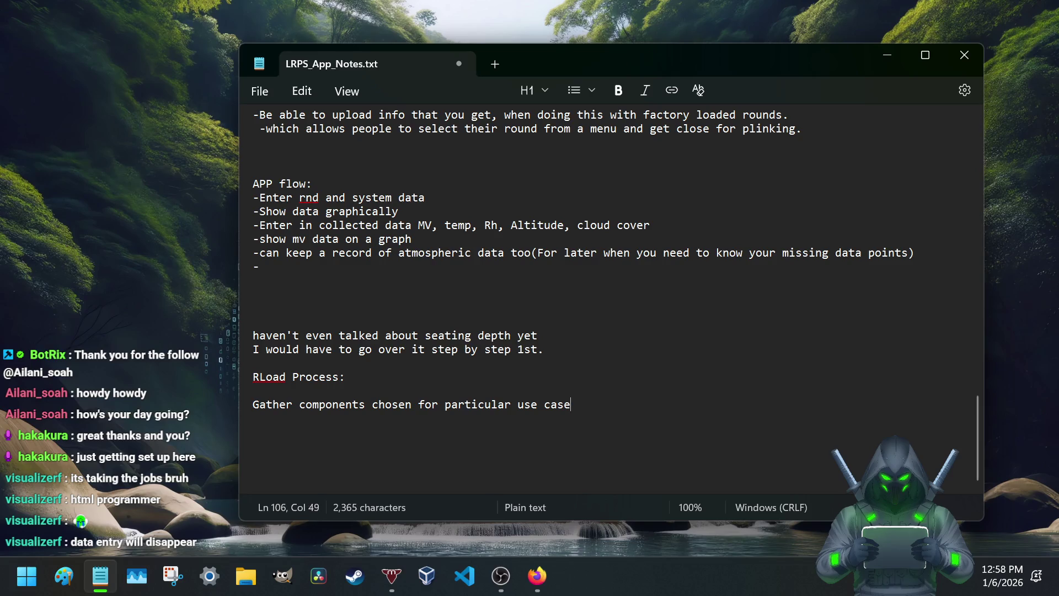
{"action": "triple_click", "coordinate": [256, 407]}
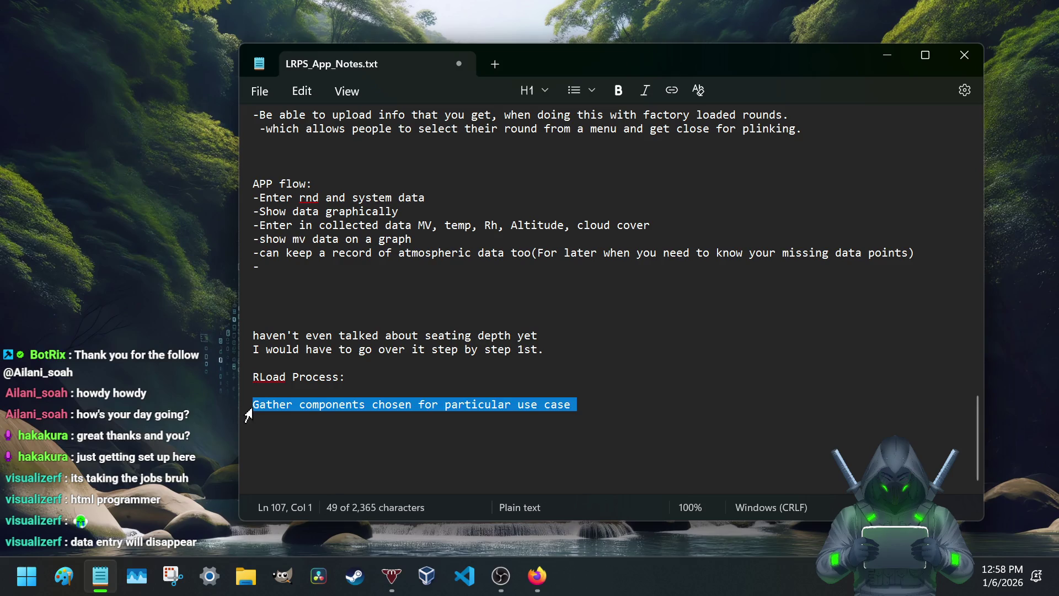
{"action": "left_click", "coordinate": [256, 407]}
{"action": "type", "text": ">"}
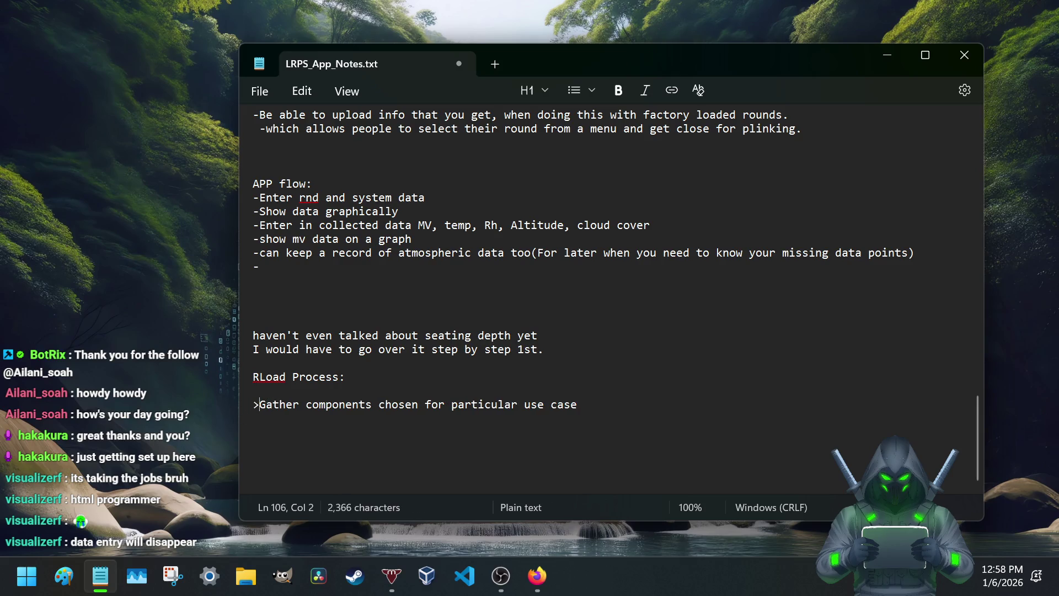
{"action": "key", "text": "End"}
{"action": "key", "text": "Return"}
{"action": "type", "text": ">"}
{"action": "type", "text": "make"}
{"action": "type", "text": "dummy rnd "}
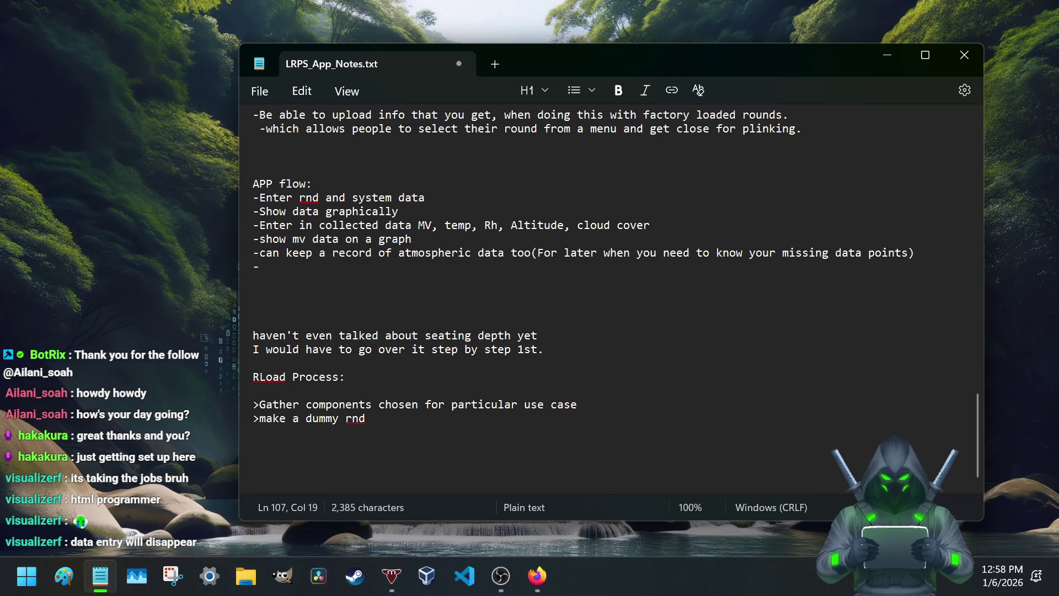
{"action": "type", "text": "to fij"}
Step: Write the dummy round step to find jam at '.0020', correcting typos
{"action": "key", "text": "BackSpace"}
{"action": "type", "text": "gure out "}
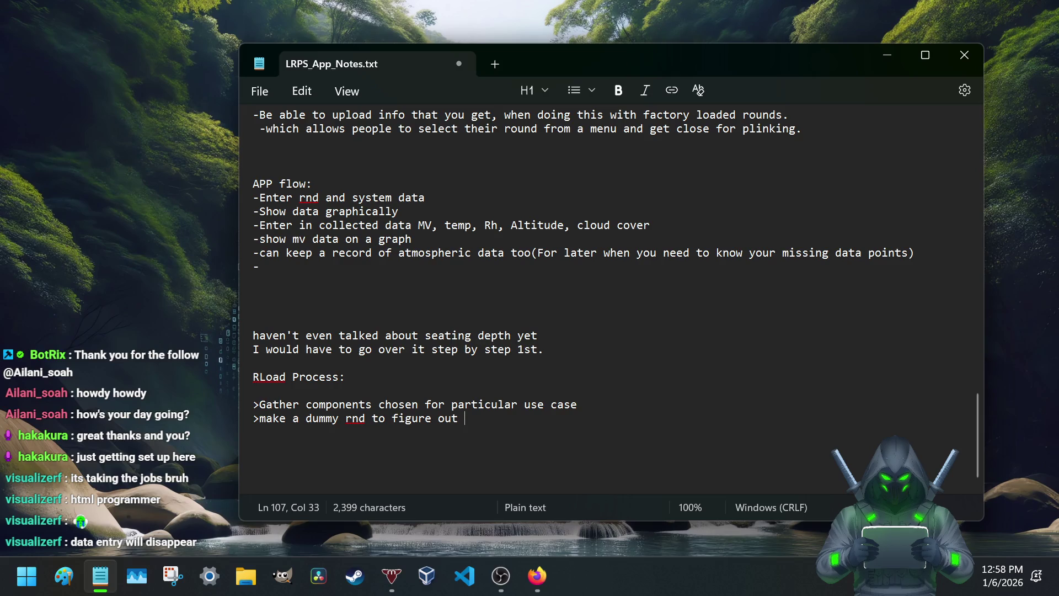
{"action": "type", "text": "Jam and initi"}
{"action": "key", "text": "BackSpace"}
{"action": "key", "text": "BackSpace"}
{"action": "key", "text": "BackSpace"}
{"action": "key", "text": "BackSpace"}
{"action": "key", "text": "BackSpace"}
{"action": "key", "text": "BackSpace"}
{"action": "key", "text": "BackSpace"}
{"action": "key", "text": "BackSpace"}
{"action": "key", "text": "BackSpace"}
{"action": "key", "text": "BackSpace"}
{"action": "type", "text": "- ."}
{"action": "type", "text": "0"}
{"action": "type", "text": "01"}
{"action": "key", "text": "BackSpace"}
{"action": "type", "text": "20"}
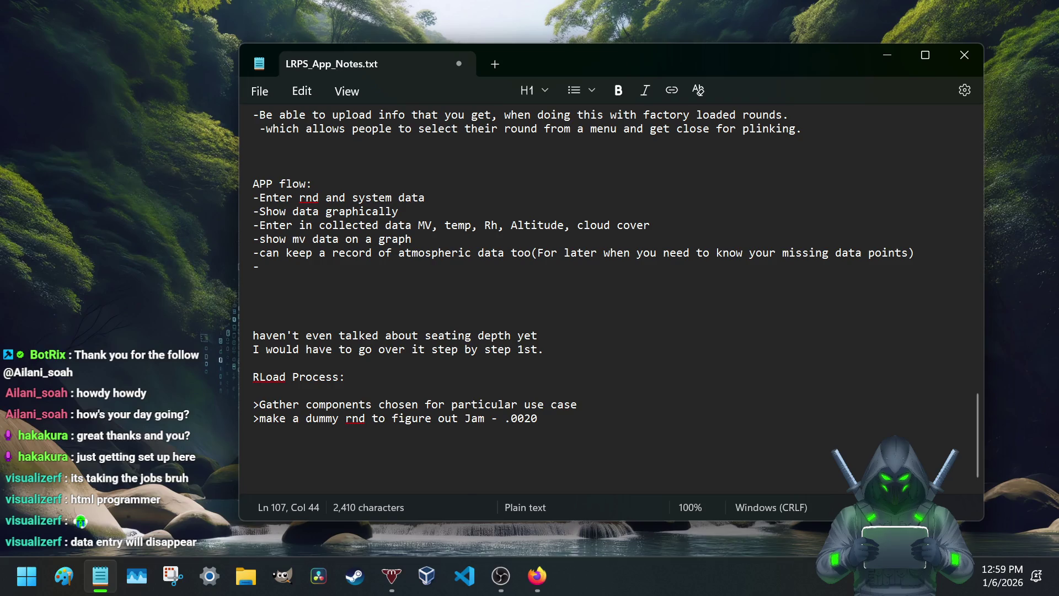
{"action": "type", "text": " as starting seat"}
Step: Finish the dummy-round step with 'as starting seat' and begin the max charge weight step
{"action": "key", "text": "Return"}
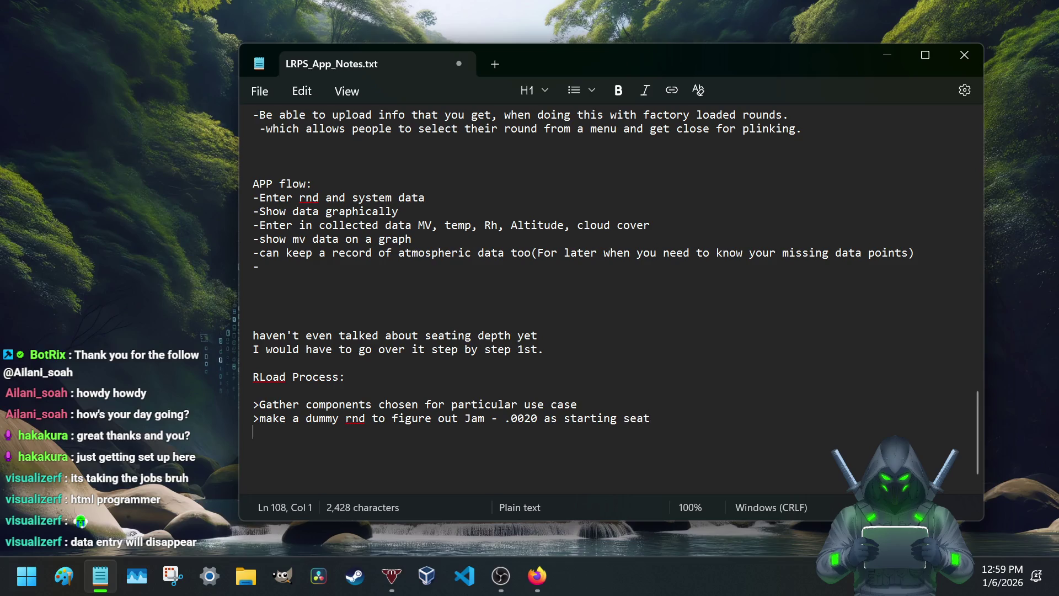
{"action": "type", "text": ">"}
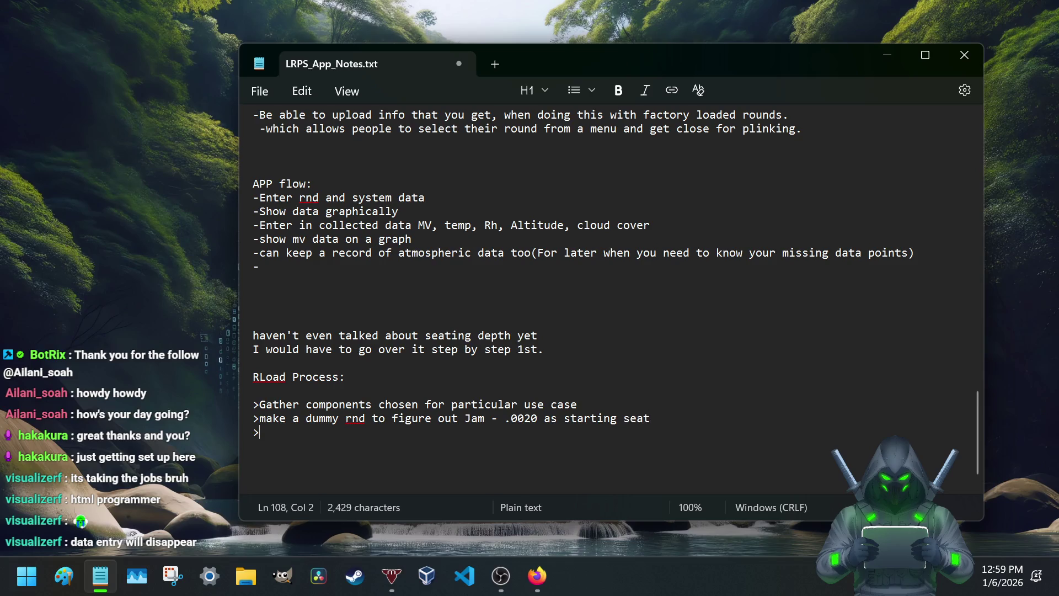
{"action": "type", "text": "load 10 rnd"}
{"action": "key", "text": "BackSpace"}
{"action": "key", "text": "BackSpace"}
{"action": "key", "text": "BackSpace"}
{"action": "key", "text": "BackSpace"}
{"action": "key", "text": "BackSpace"}
{"action": "key", "text": "BackSpace"}
{"action": "type", "text": "1 rnd a"}
{"action": "key", "text": "BackSpace"}
{"action": "type", "text": "@ "}
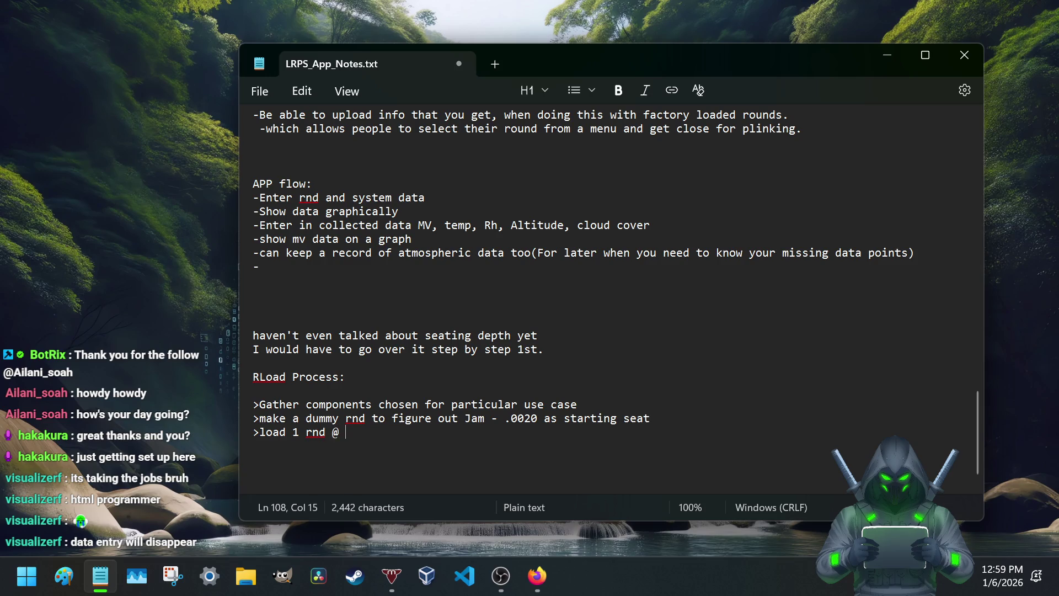
{"action": "type", "text": "exa"}
{"action": "key", "text": "BackSpace"}
{"action": "key", "text": "BackSpace"}
{"action": "key", "text": "BackSpace"}
{"action": "key", "text": "BackSpace"}
{"action": "key", "text": "BackSpace"}
{"action": "key", "text": "BackSpace"}
{"action": "key", "text": "BackSpace"}
{"action": "key", "text": "BackSpace"}
{"action": "key", "text": "BackSpace"}
{"action": "key", "text": "BackSpace"}
{"action": "key", "text": "BackSpace"}
{"action": "type", "text": "ake"}
{"action": "key", "text": "Left"}
{"action": "key", "text": "Left"}
{"action": "key", "text": "Left"}
{"action": "type", "text": "t"}
{"action": "key", "text": "End"}
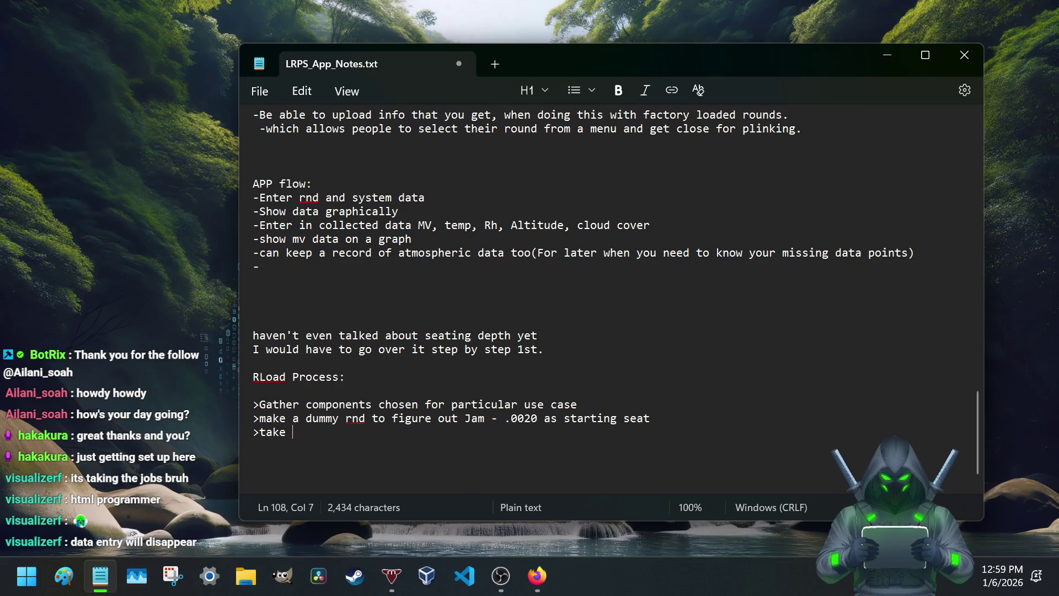
{"action": "type", "text": "charg"}
{"action": "key", "text": "BackSpace"}
{"action": "key", "text": "BackSpace"}
{"action": "key", "text": "BackSpace"}
{"action": "key", "text": "BackSpace"}
{"action": "key", "text": "BackSpace"}
{"action": "type", "text": "max charge weigh "}
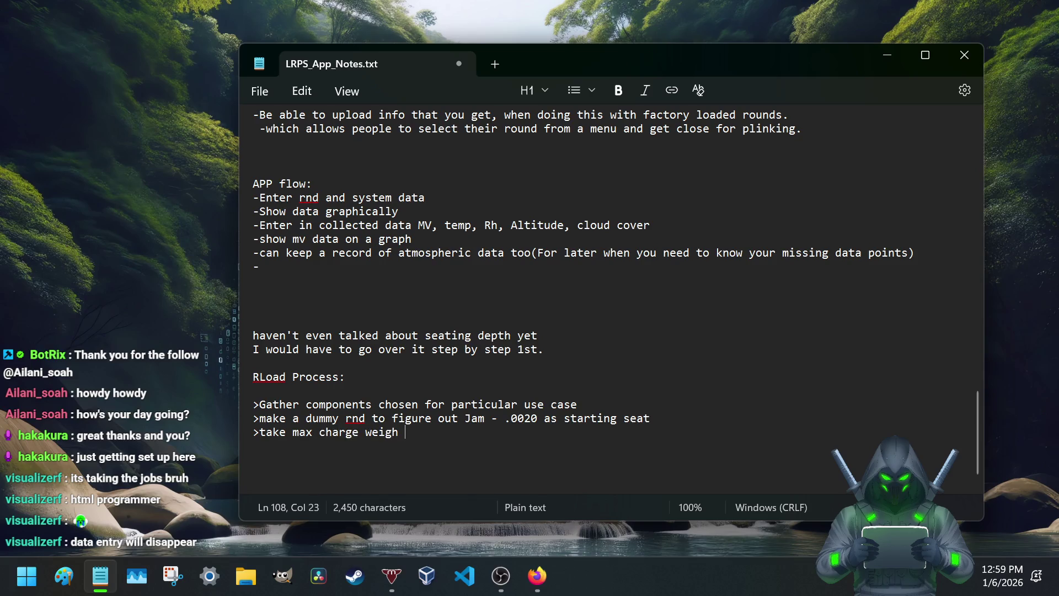
{"action": "type", "text": " or weight you're comfortable with and-2grns off"}
Step: Complete the 'max charge weight minus 2 grains (starting weight)' step and move to the next line
{"action": "key", "text": "Return"}
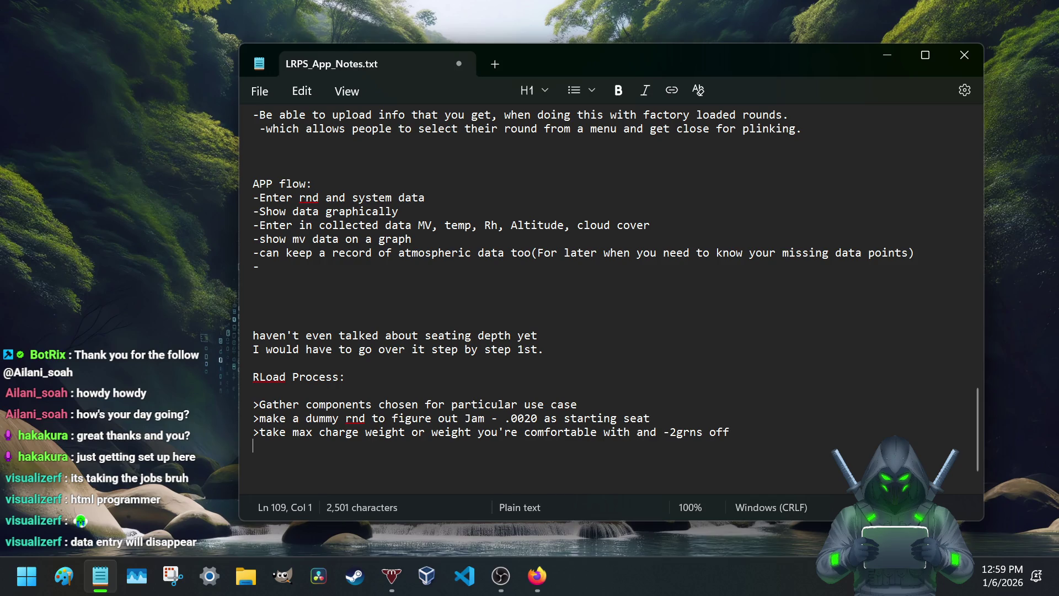
{"action": "type", "text": ">s"}
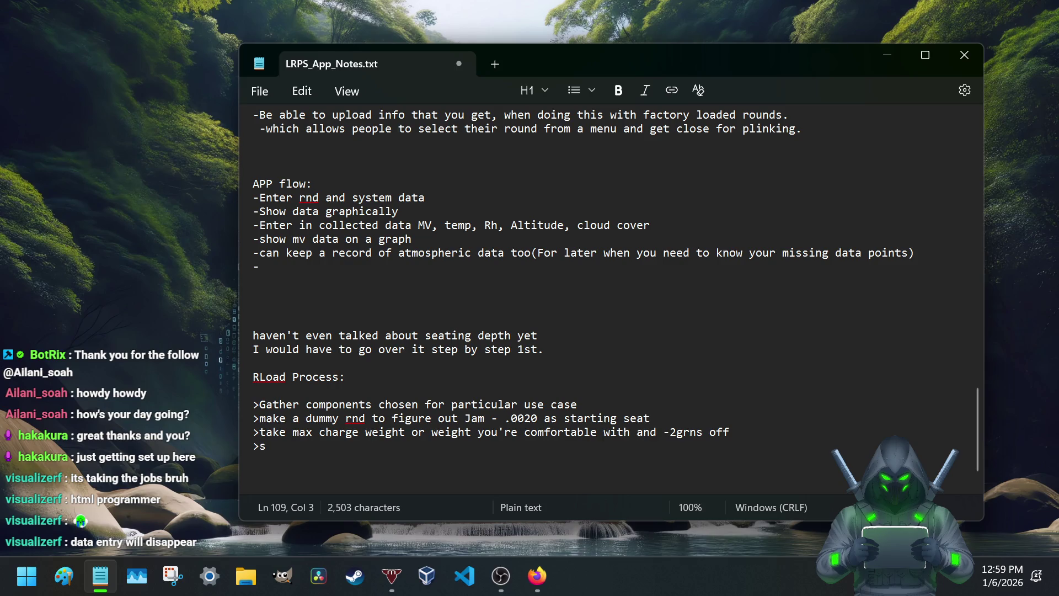
{"action": "key", "text": "BackSpace"}
{"action": "left_click", "coordinate": [732, 430]}
{"action": "type", "text": "(starting)"}
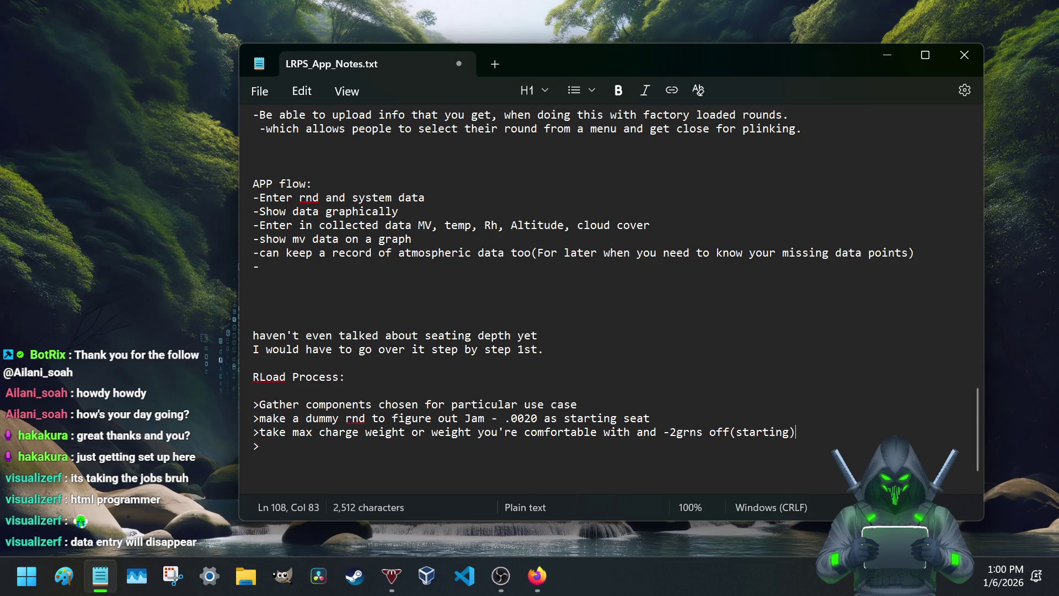
{"action": "key", "text": "Left"}
{"action": "type", "text": "weight"}
{"action": "key", "text": "Return"}
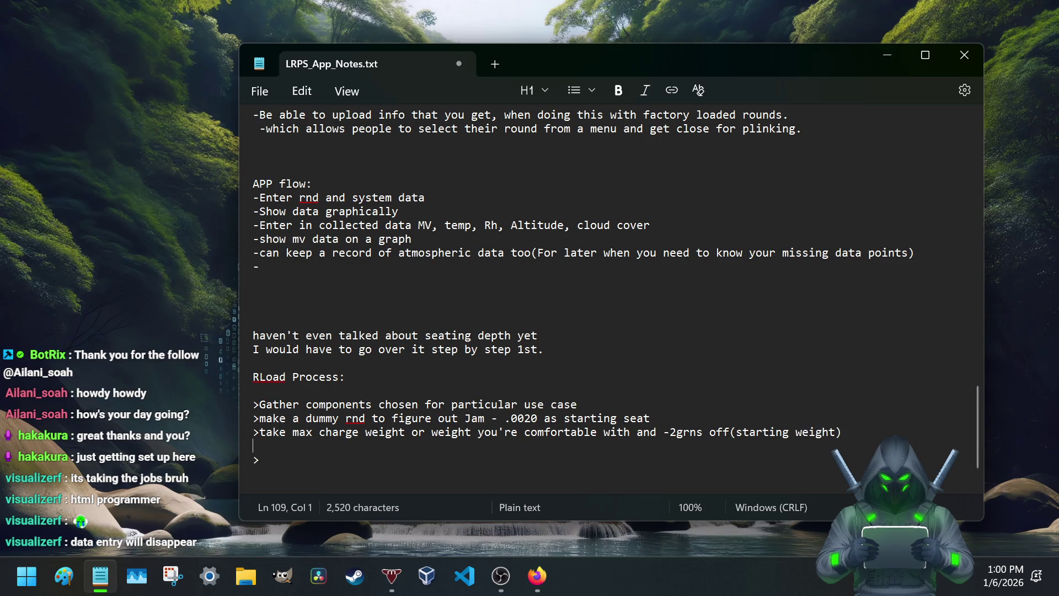
{"action": "key", "text": "BackSpace"}
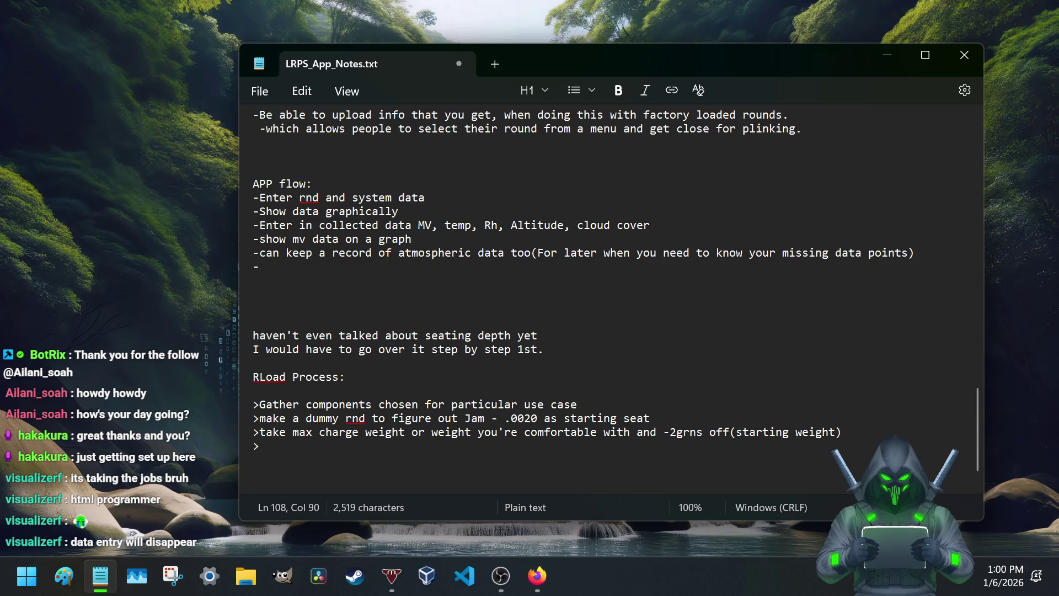
{"action": "key", "text": "Down"}
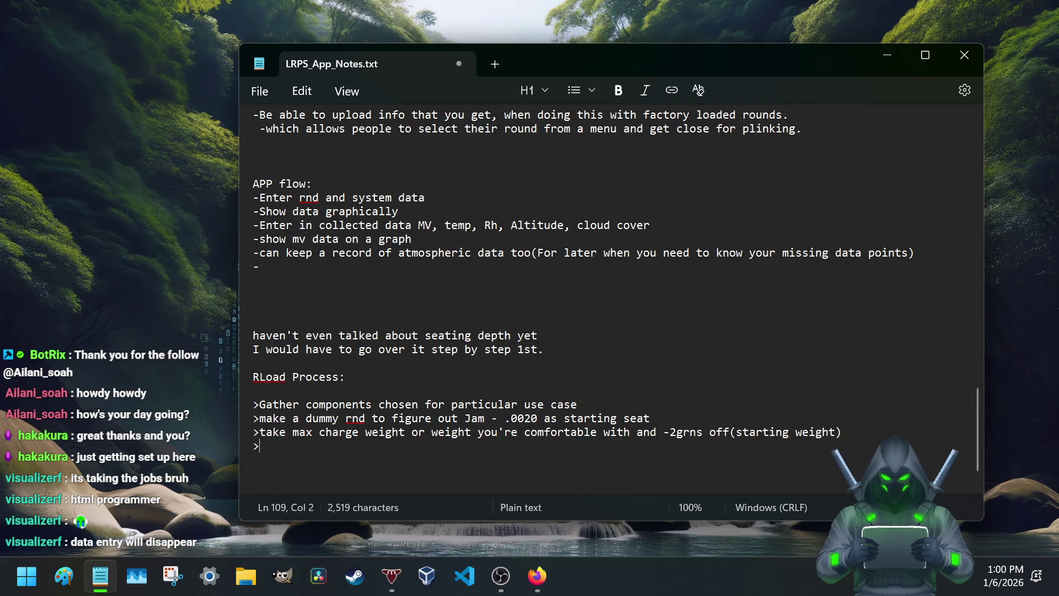
{"action": "type", "text": "go up in increments by("}
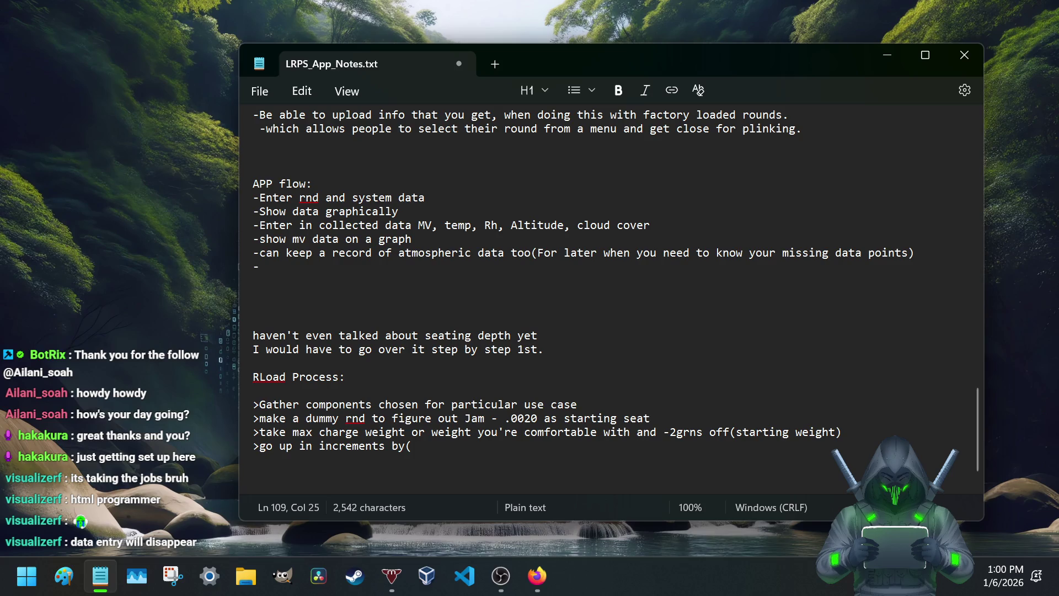
{"action": "type", "text": "."}
{"action": "type", "text": "5 grn increments"}
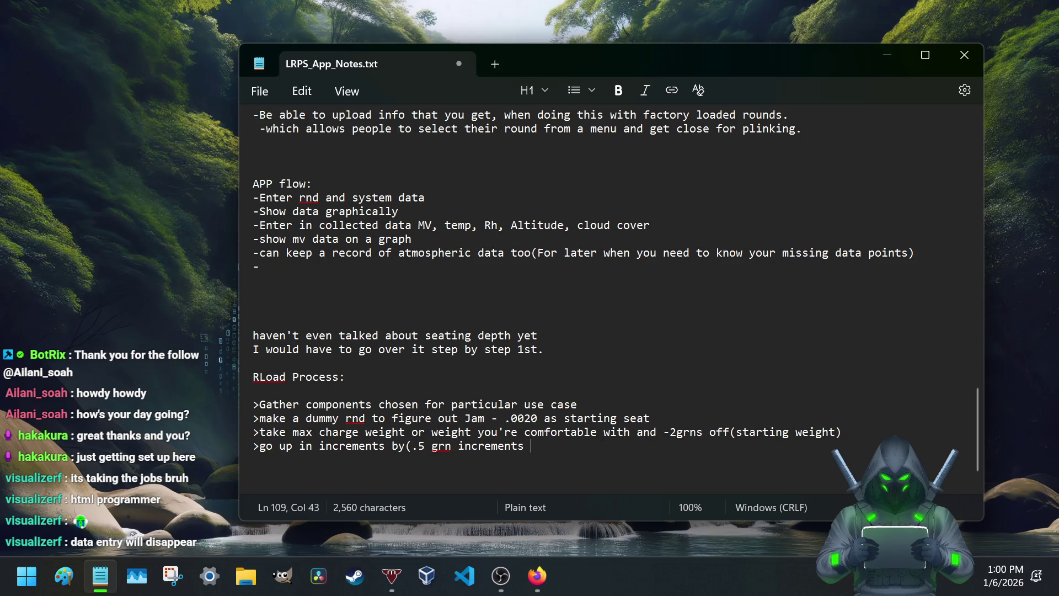
{"action": "type", "text": ") until you get to max or what you feel is cofmfr"}
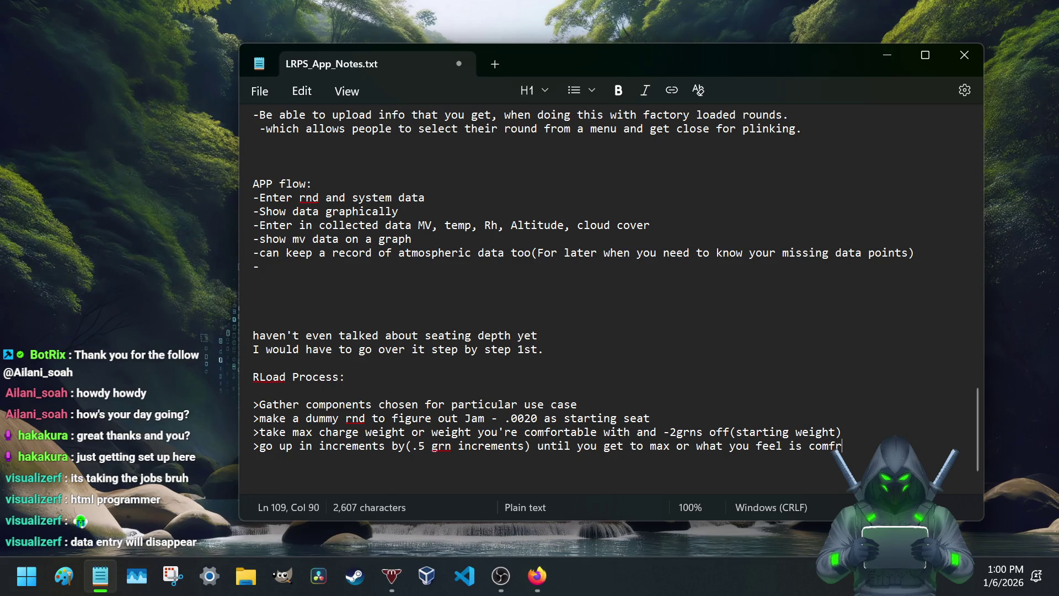
{"action": "type", "text": "rtable("}
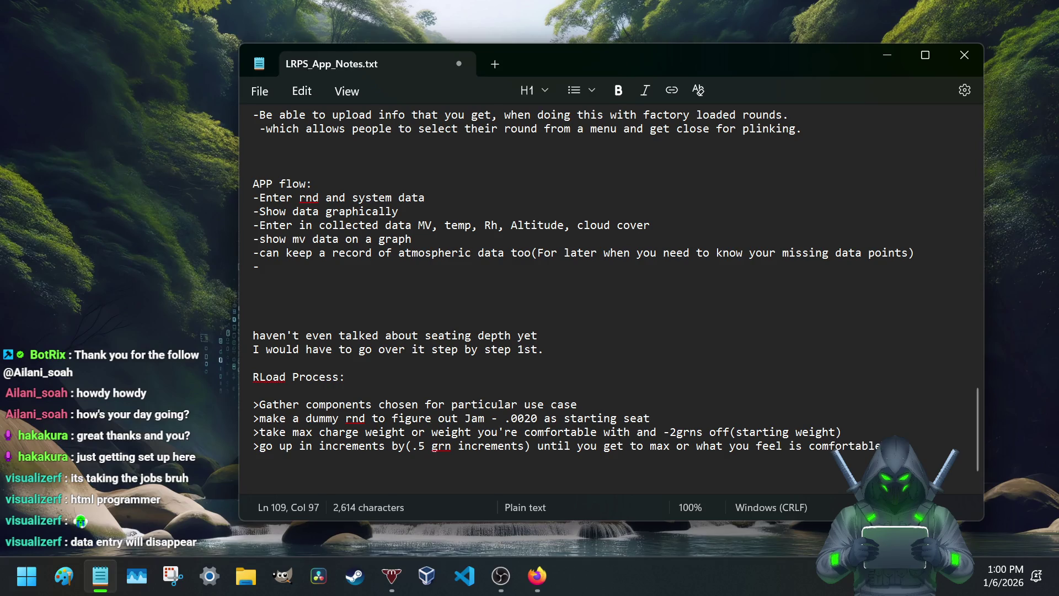
{"action": "type", "text": "metimes more"}
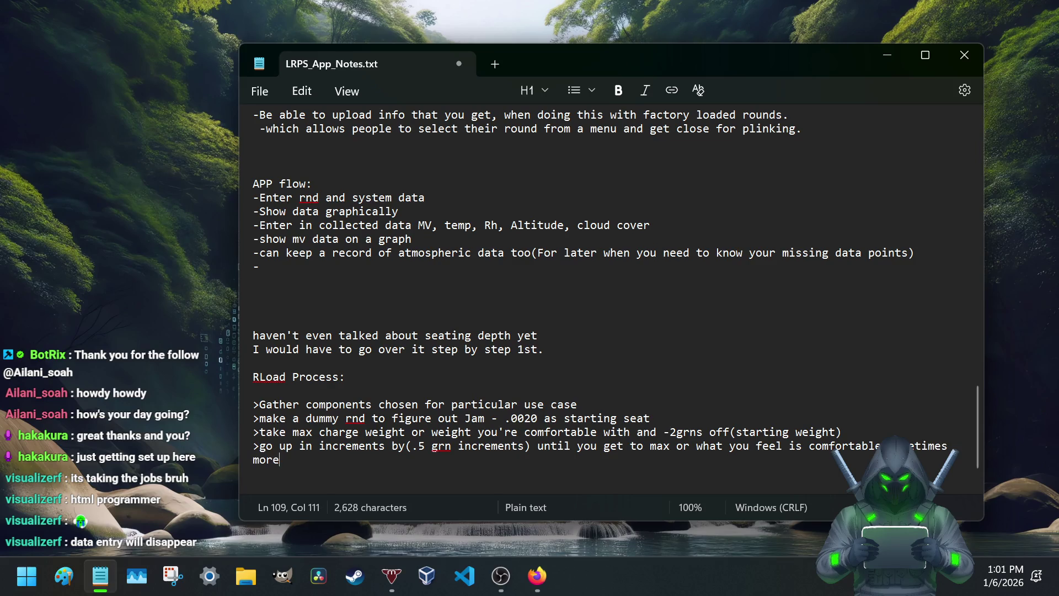
{"action": "type", "text": ")"}
Step: Add the half-grain increment and 10-round steps
{"action": "key", "text": "Return"}
{"action": "type", "text": ">"}
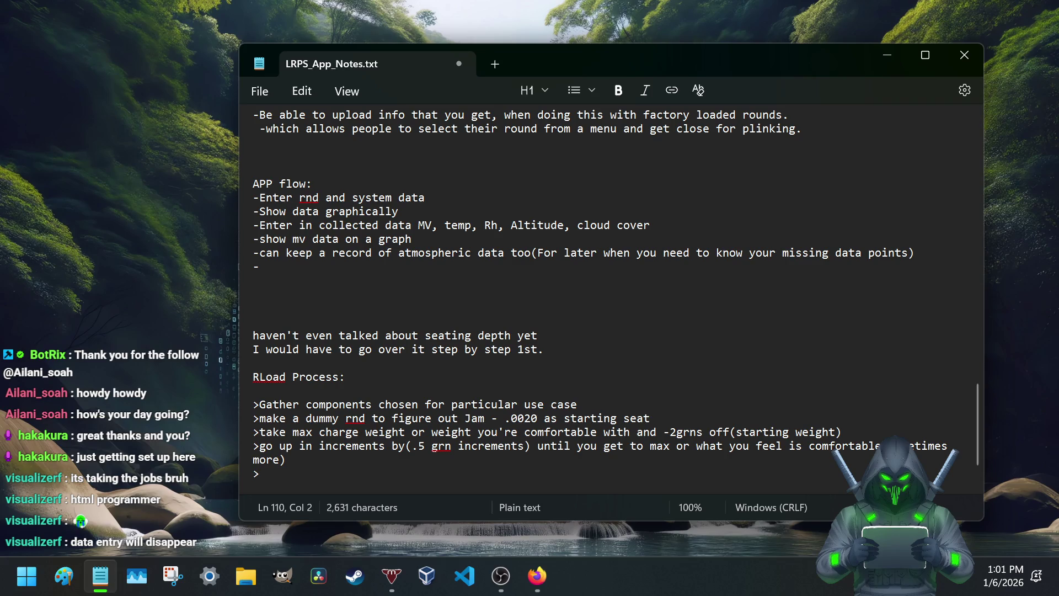
{"action": "type", "text": "1"}
{"action": "type", "text": "0"}
{"action": "key", "text": "BackSpace"}
{"action": "key", "text": "BackSpace"}
{"action": "type", "text": "you do for 10 rounds"}
{"action": "key", "text": "BackSpace"}
{"action": "type", "text": "."}
{"action": "key", "text": "Return"}
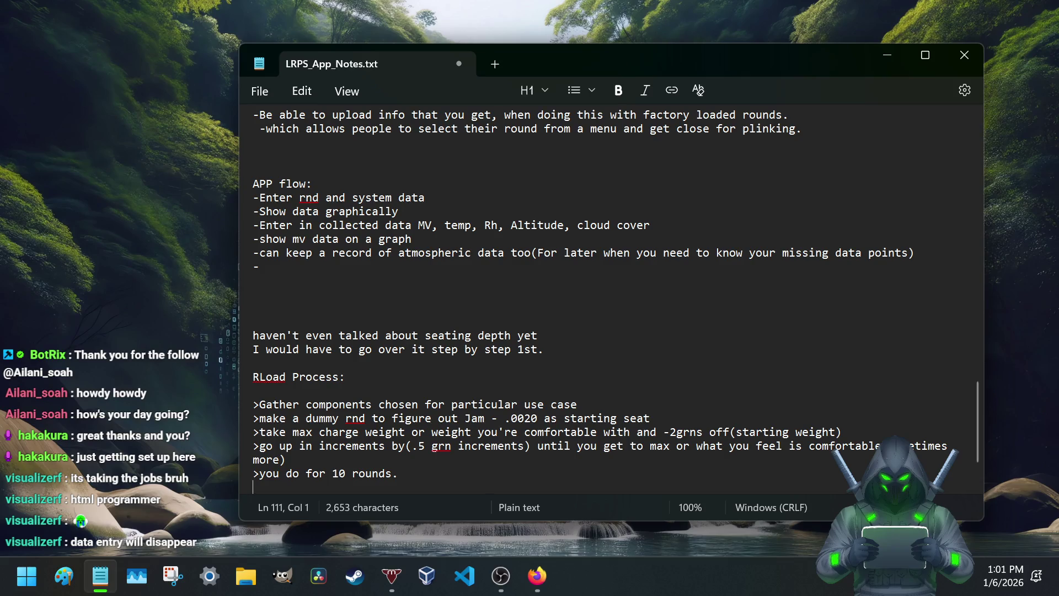
{"action": "type", "text": ">"}
{"action": "scroll", "coordinate": [468, 304], "scroll_direction": "down", "scroll_amount": 2}
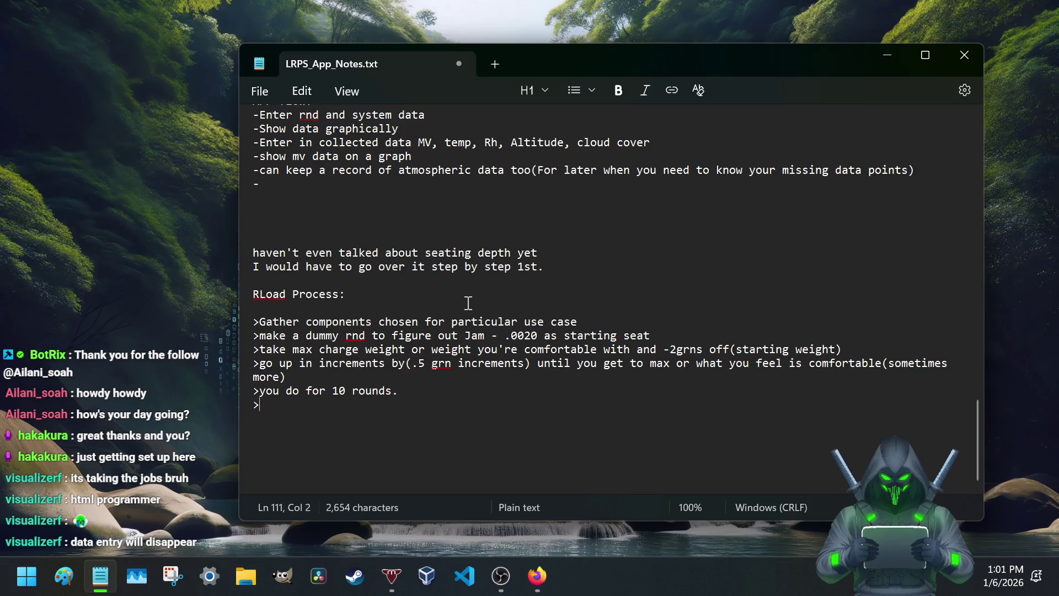
{"action": "type", "text": "when fire 10 rounds record "}
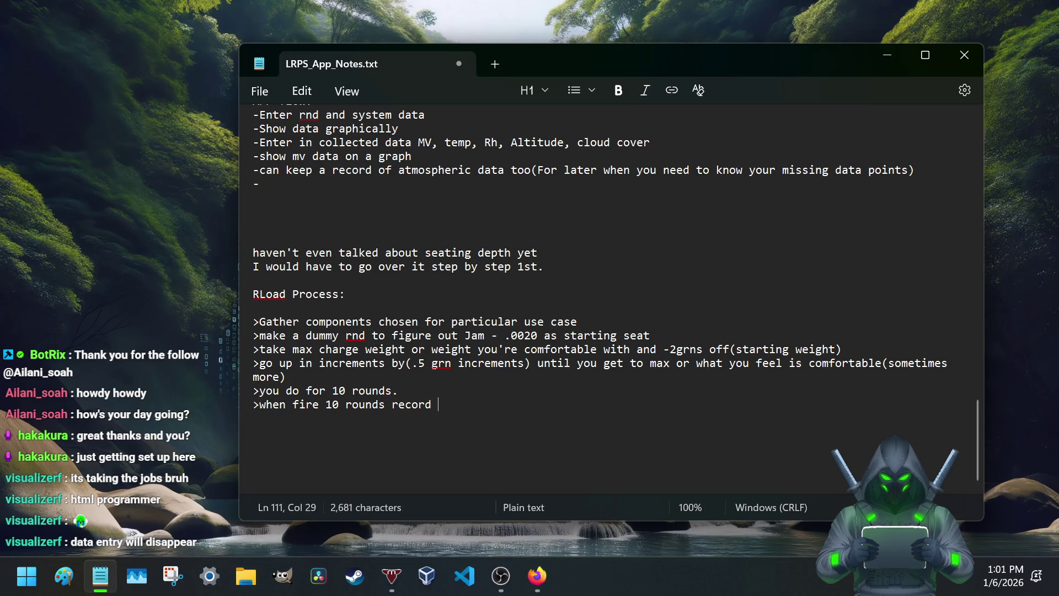
{"action": "type", "text": "Temp"}
Step: Add the 'record MVs' step with a sub-note '-also record temp, Rh, Alt, inHG'
{"action": "key", "text": "BackSpace"}
{"action": "key", "text": "BackSpace"}
{"action": "key", "text": "BackSpace"}
{"action": "key", "text": "BackSpace"}
{"action": "key", "text": "BackSpace"}
{"action": "type", "text": "MVs"}
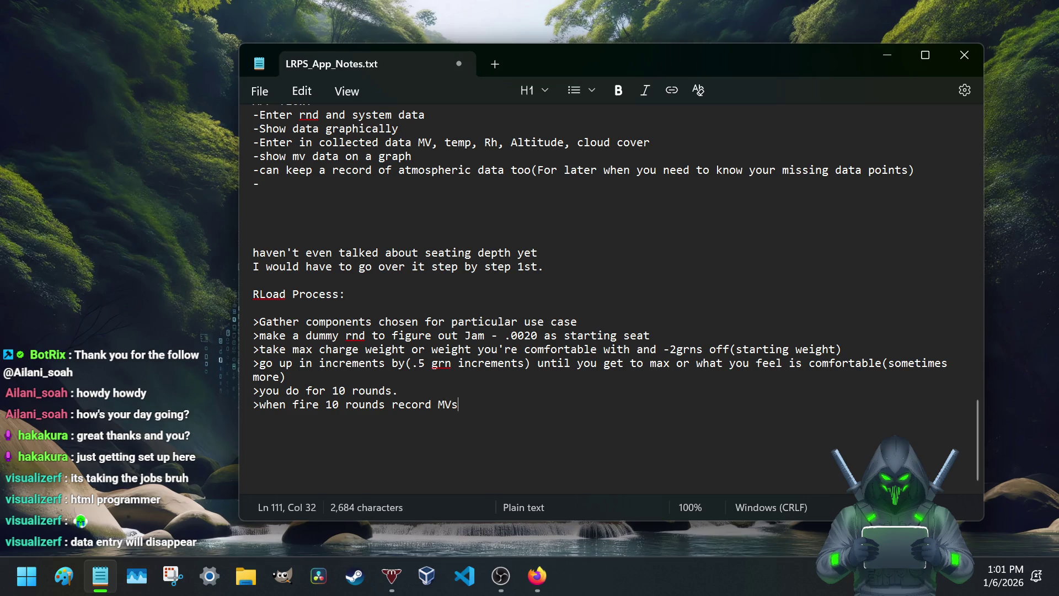
{"action": "key", "text": "Return"}
{"action": "type", "text": "-also recordtemp, rH"}
{"action": "key", "text": "BackSpace"}
{"action": "key", "text": "BackSpace"}
{"action": "type", "text": "RH"}
{"action": "key", "text": "BackSpace"}
{"action": "type", "text": "h, "}
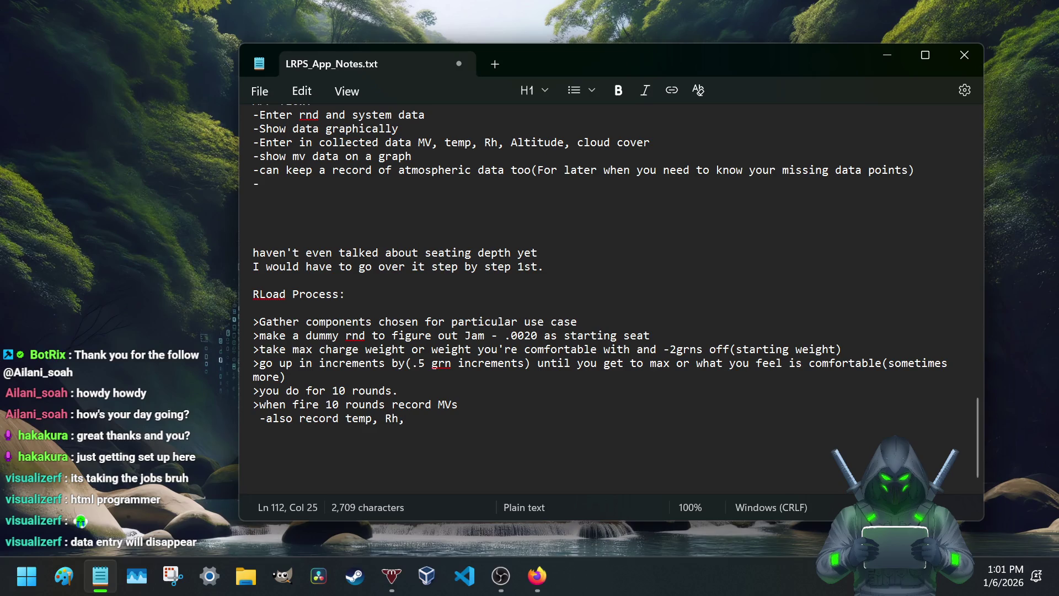
{"action": "type", "text": "Al"}
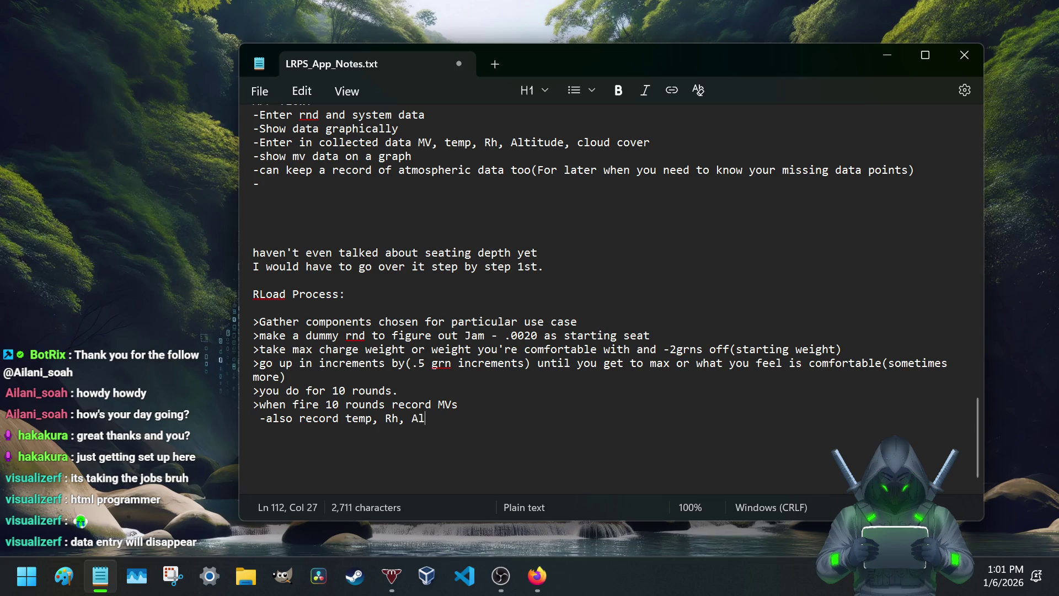
{"action": "type", "text": "t"}
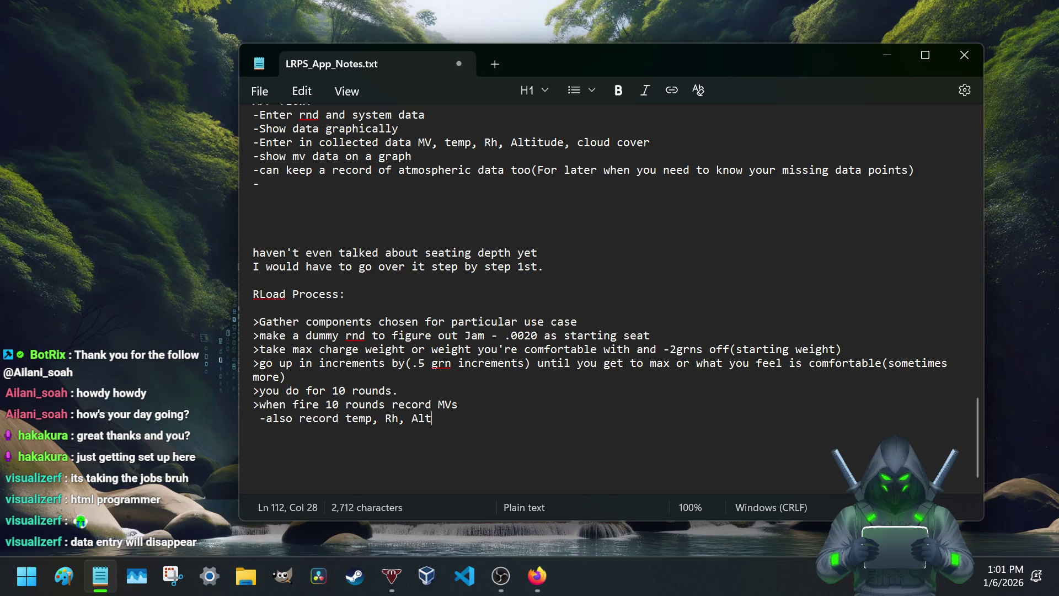
{"action": "type", "text": ", inHG"}
{"action": "left_click", "coordinate": [462, 404]}
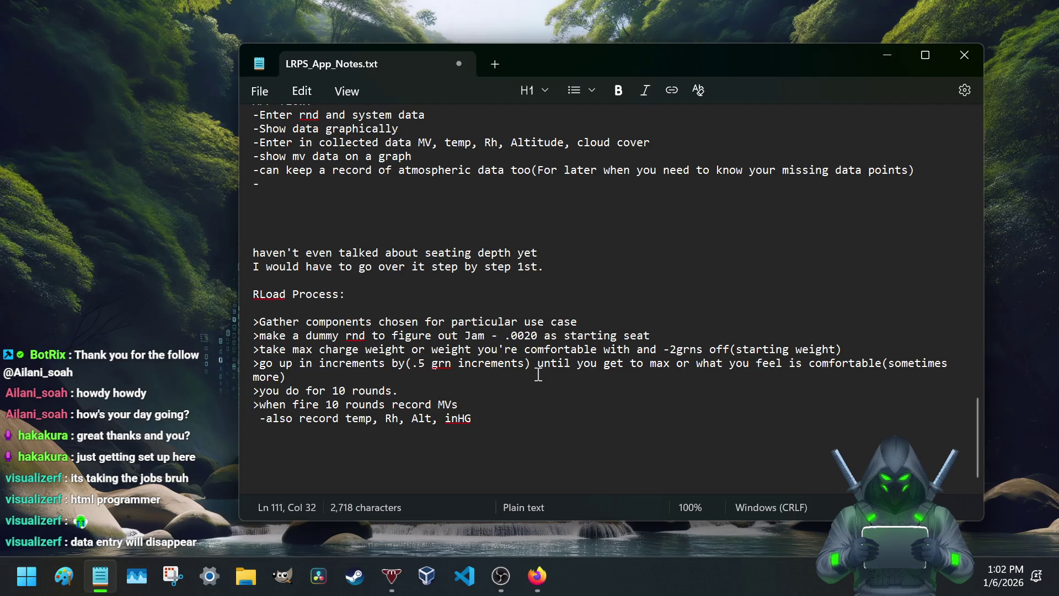
{"action": "type", "text": "(&distance to c"}
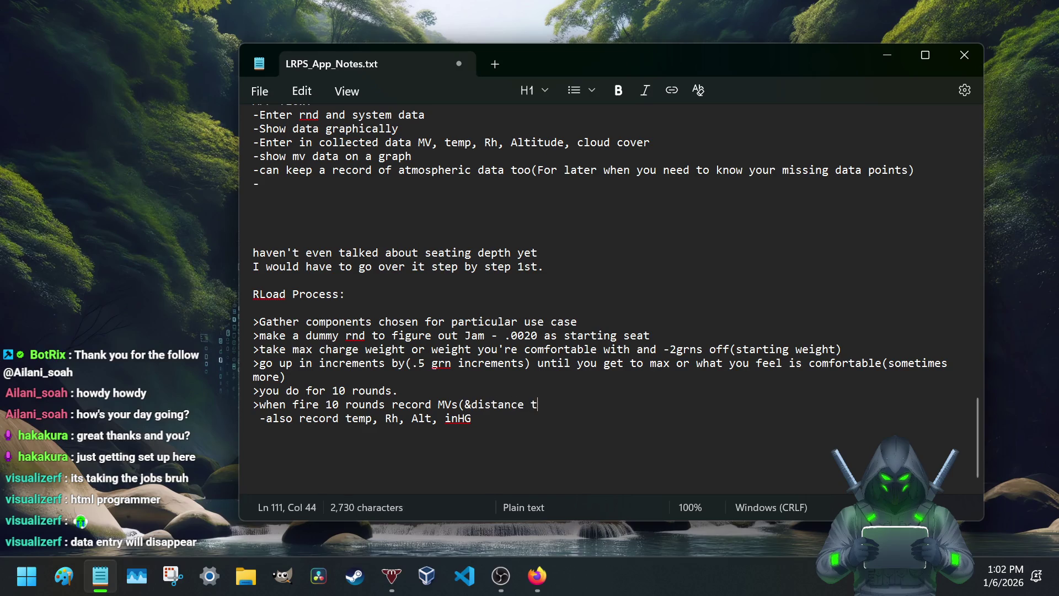
{"action": "type", "text": "hrono if "}
{"action": "type", "text": "you have)"}
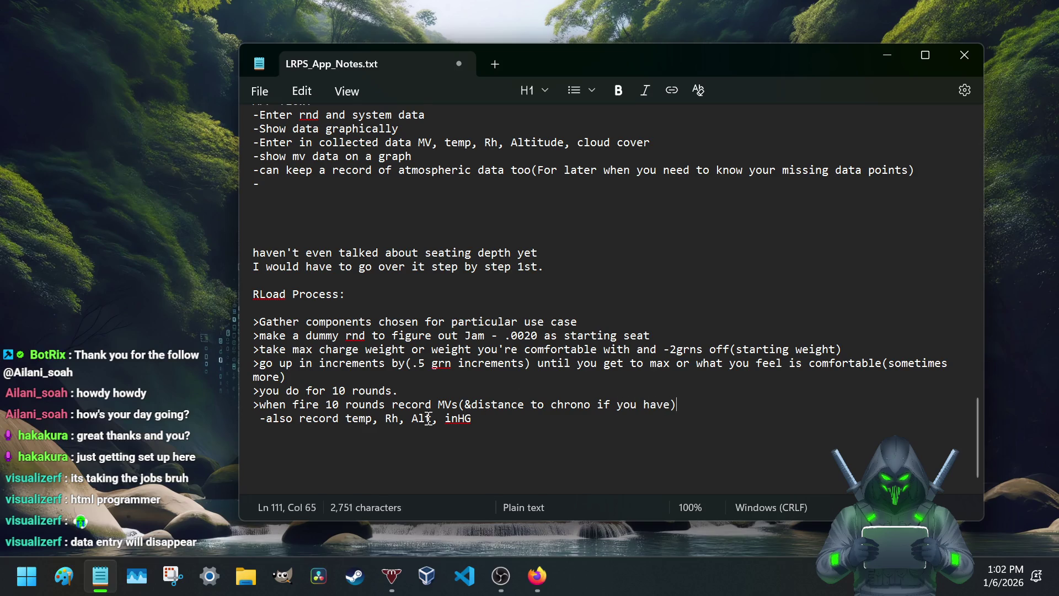
Step: Add '(&distance to chrono if you have)' after MVs and review the wording by selecting it
{"action": "left_click_drag", "start_coordinate": [461, 405], "coordinate": [683, 406]}
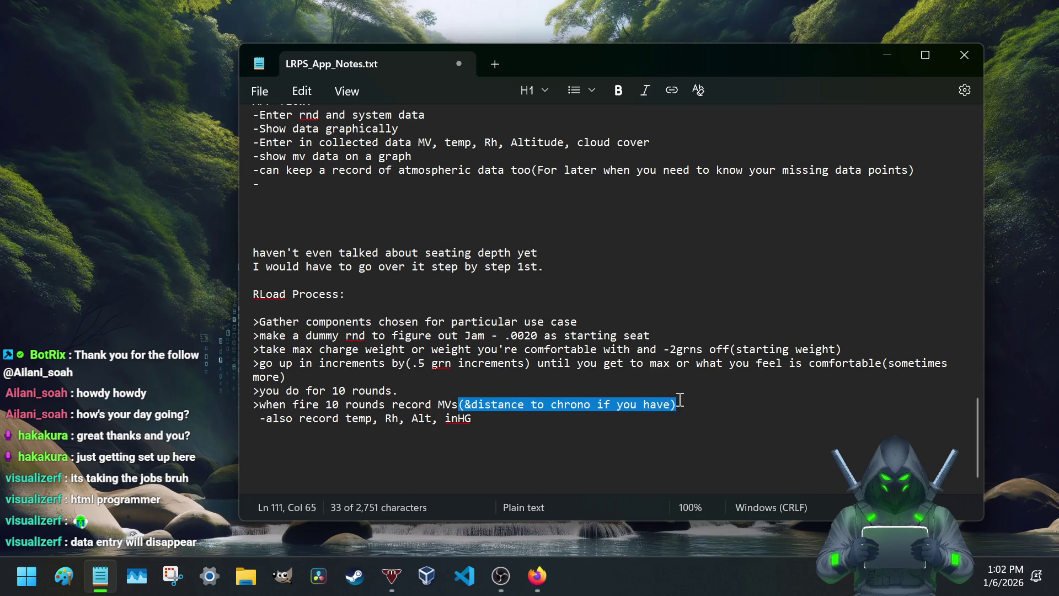
{"action": "left_click", "coordinate": [682, 403]}
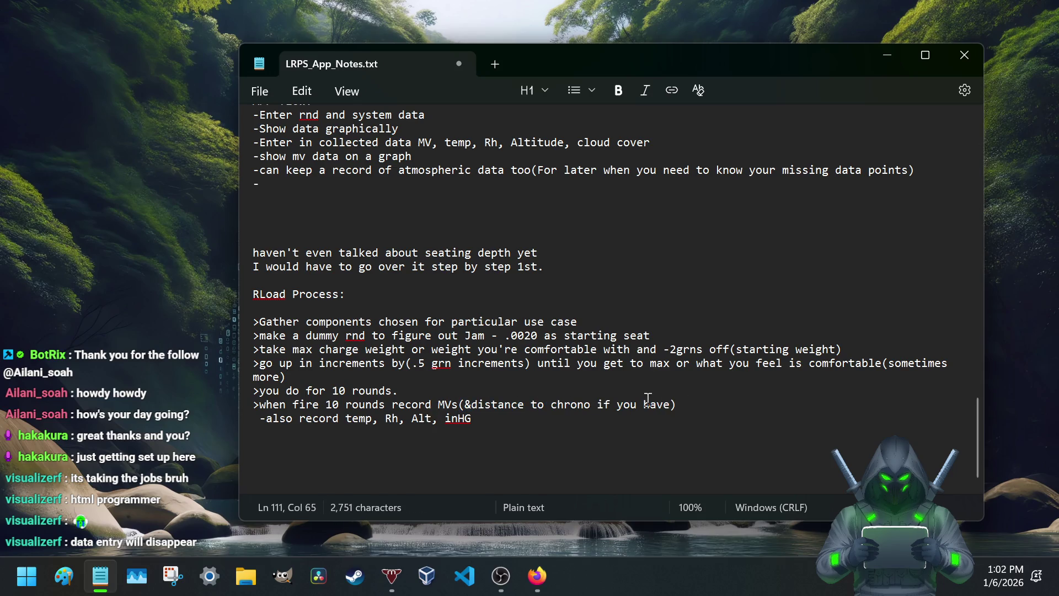
{"action": "left_click_drag", "start_coordinate": [536, 407], "coordinate": [582, 414]}
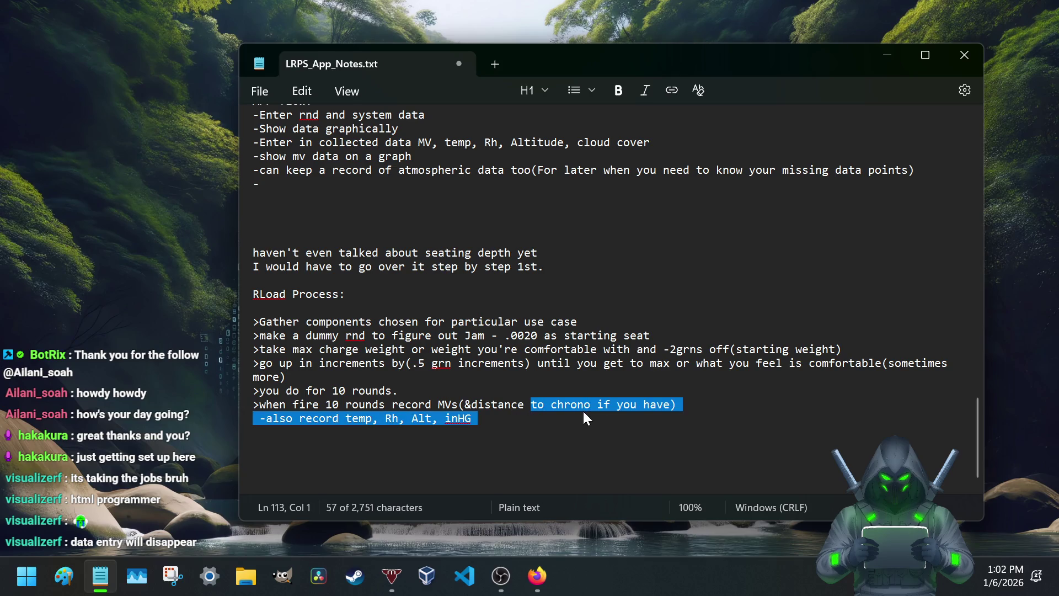
{"action": "left_click", "coordinate": [583, 414]}
{"action": "double_click", "coordinate": [551, 405]}
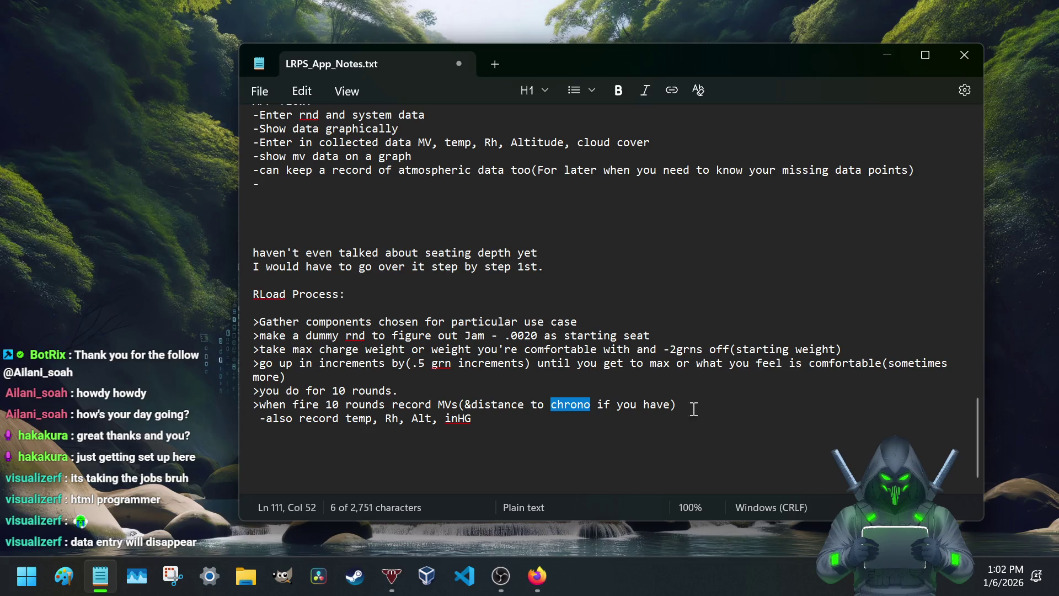
{"action": "left_click", "coordinate": [660, 415]}
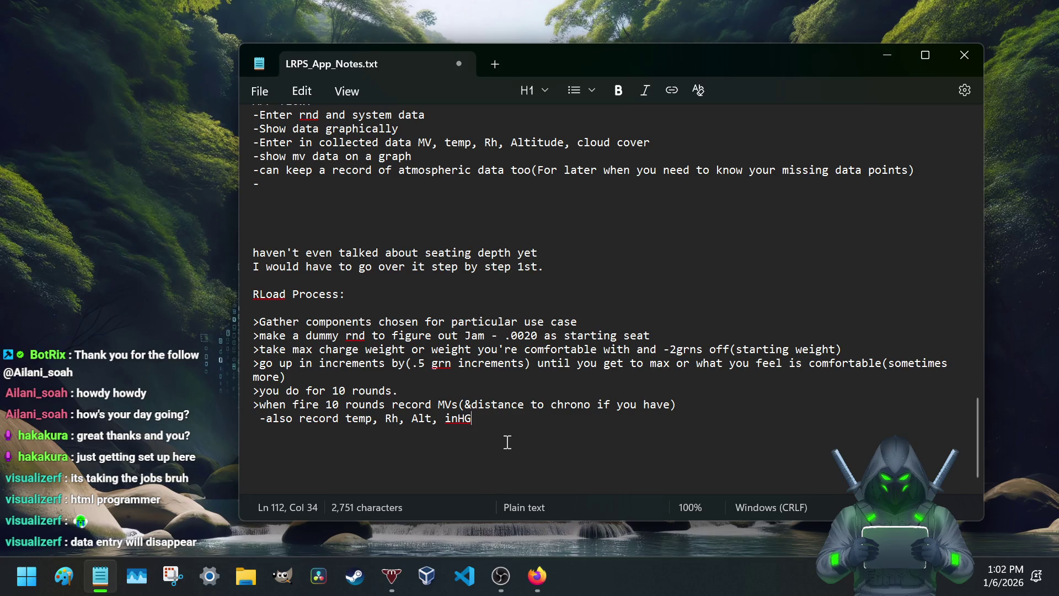
{"action": "left_click_drag", "start_coordinate": [464, 405], "coordinate": [594, 411]}
{"action": "left_click", "coordinate": [603, 409]}
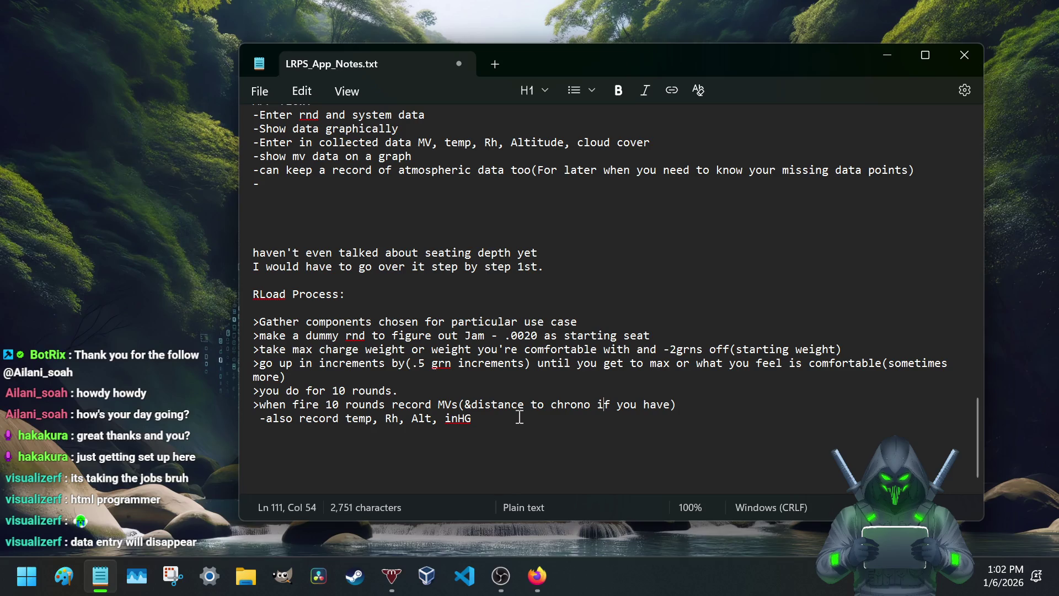
{"action": "left_click", "coordinate": [477, 420]}
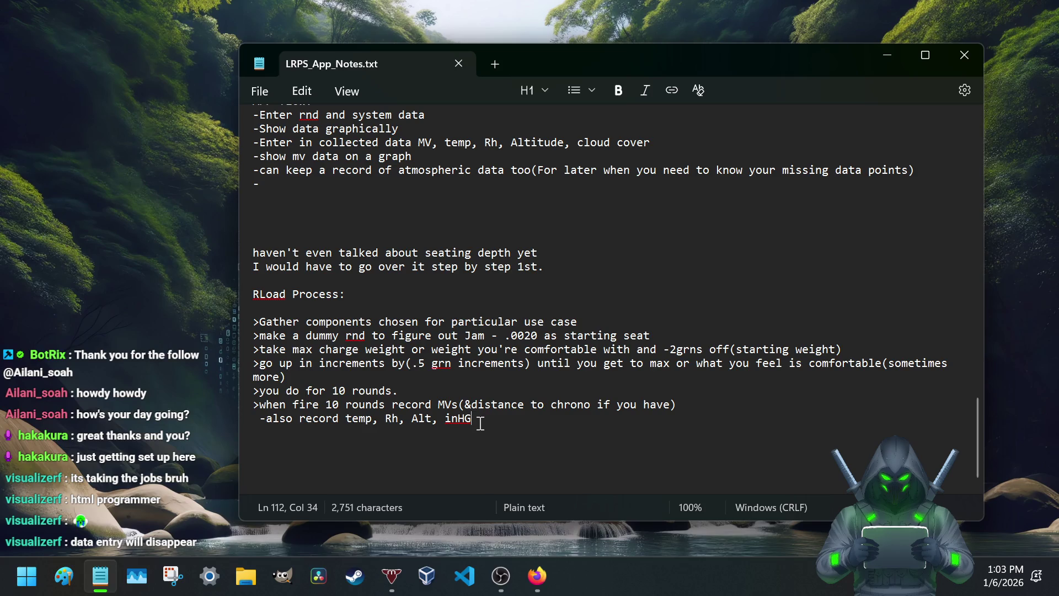
{"action": "scroll", "coordinate": [485, 430], "scroll_direction": "down", "scroll_amount": 1}
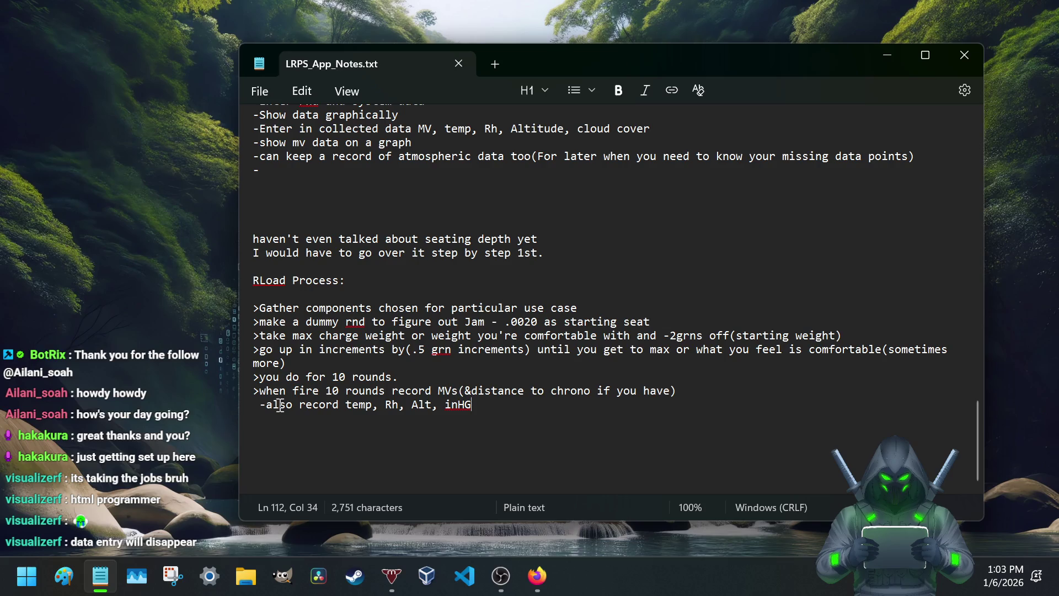
Step: Append '--2min between rounds (for cold)' and a sub-note keeping rounds at ambient (outside) temp, saving
{"action": "left_click", "coordinate": [675, 391]}
{"action": "type", "text": "--"}
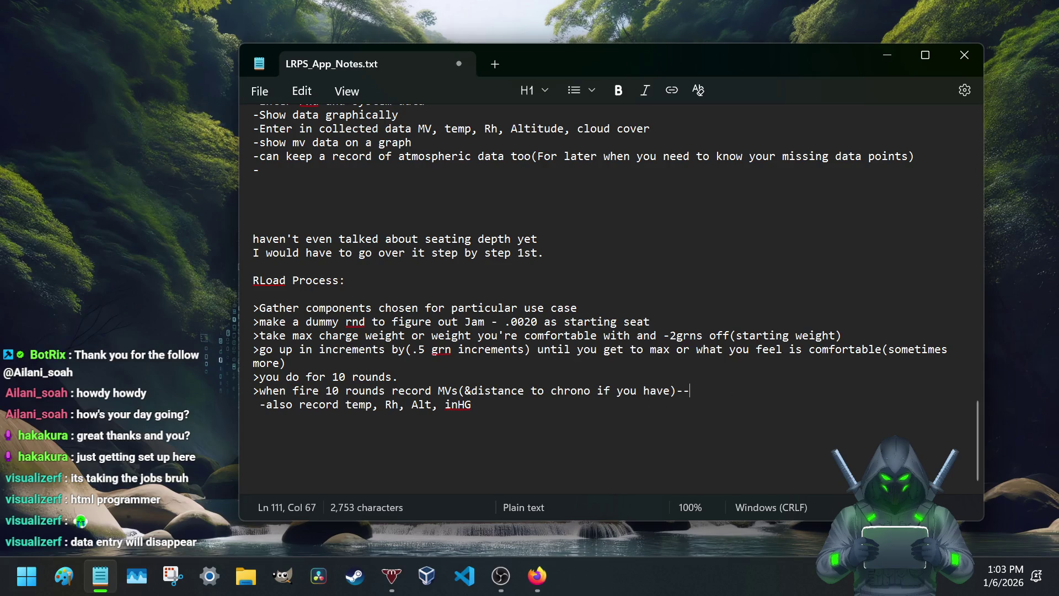
{"action": "type", "text": "2min"}
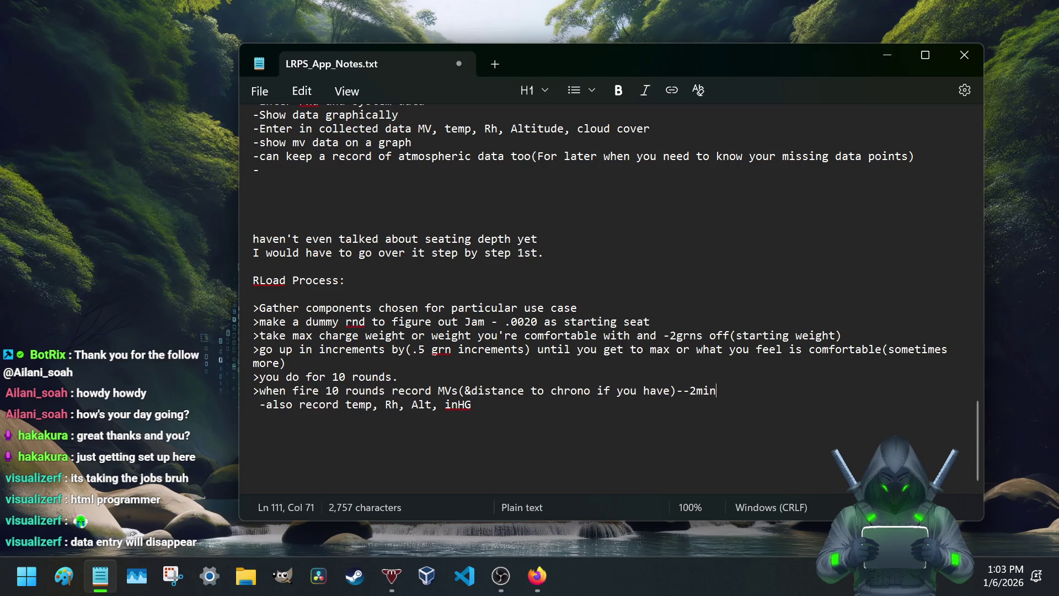
{"action": "type", "text": " between rounds "}
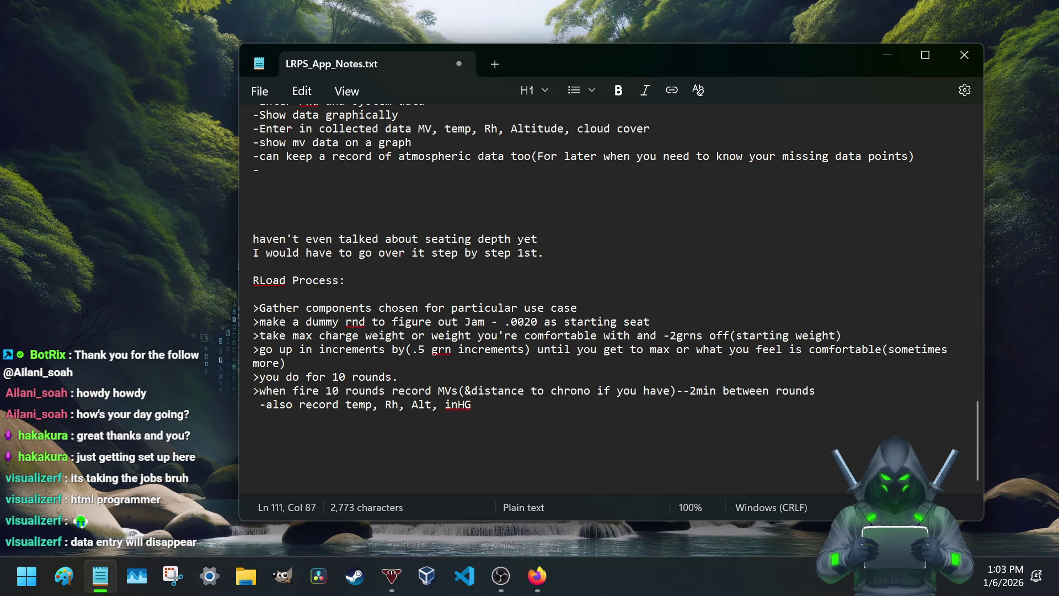
{"action": "type", "text": "(for cold"}
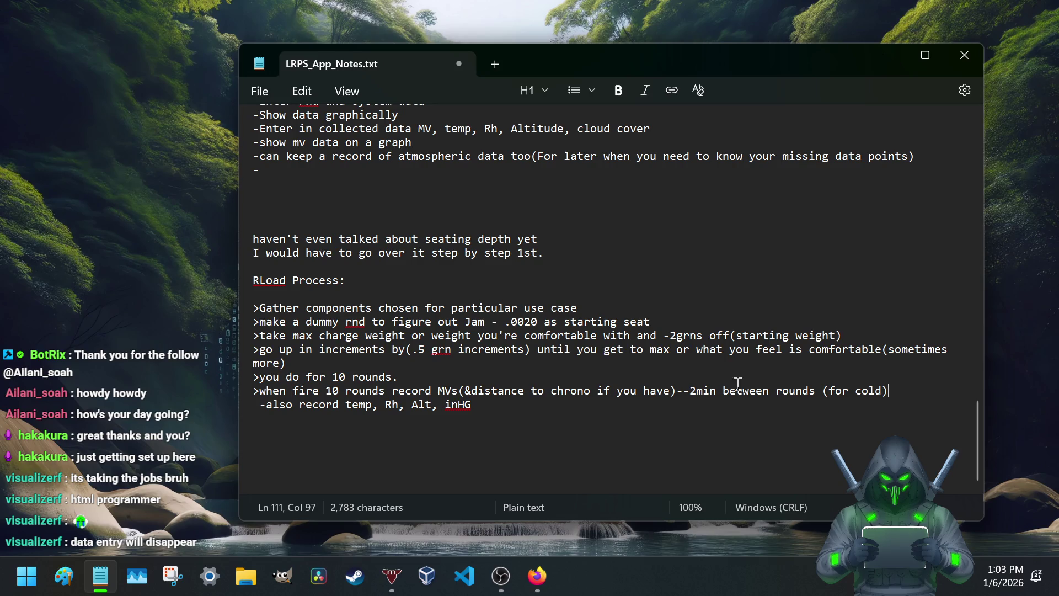
{"action": "mouse_move", "coordinate": [892, 390]}
{"action": "left_mouse_down"}
{"action": "mouse_move", "coordinate": [803, 389]}
{"action": "mouse_move", "coordinate": [910, 394]}
{"action": "left_mouse_up"}
{"action": "key", "text": "Return"}
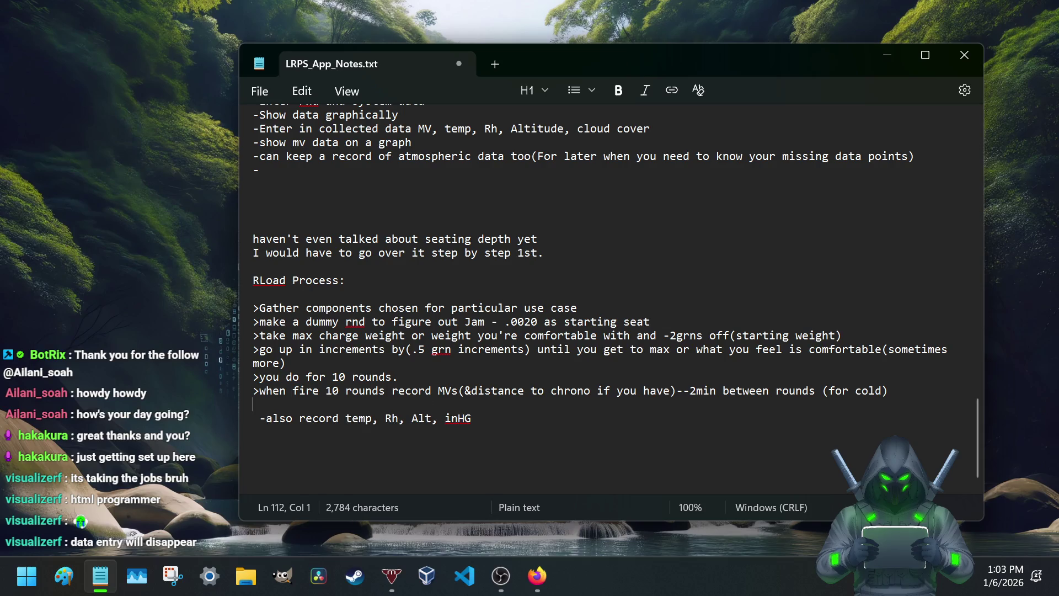
{"action": "type", "text": "-also keeping rnds at ambient temp"}
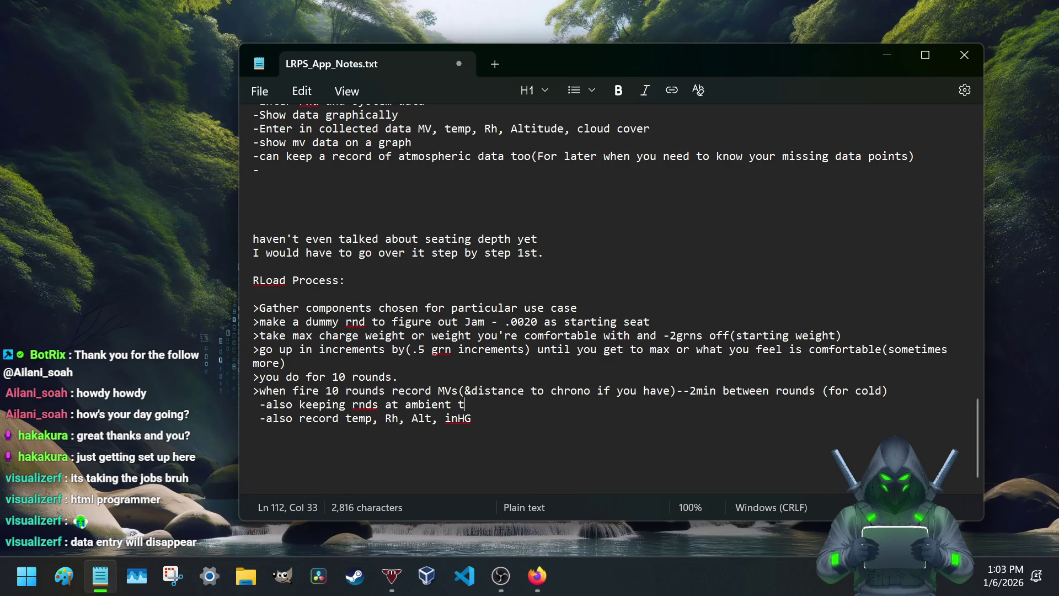
{"action": "type", "text": " whatever that is for you."}
{"action": "key", "text": "ctrl+s"}
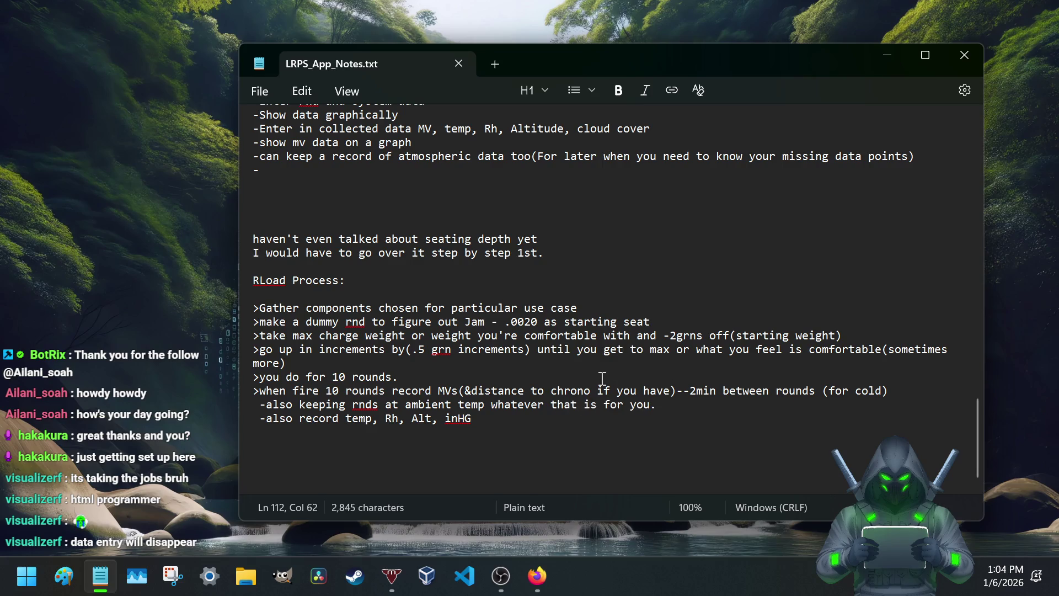
{"action": "scroll", "coordinate": [342, 317], "scroll_direction": "down", "scroll_amount": 1}
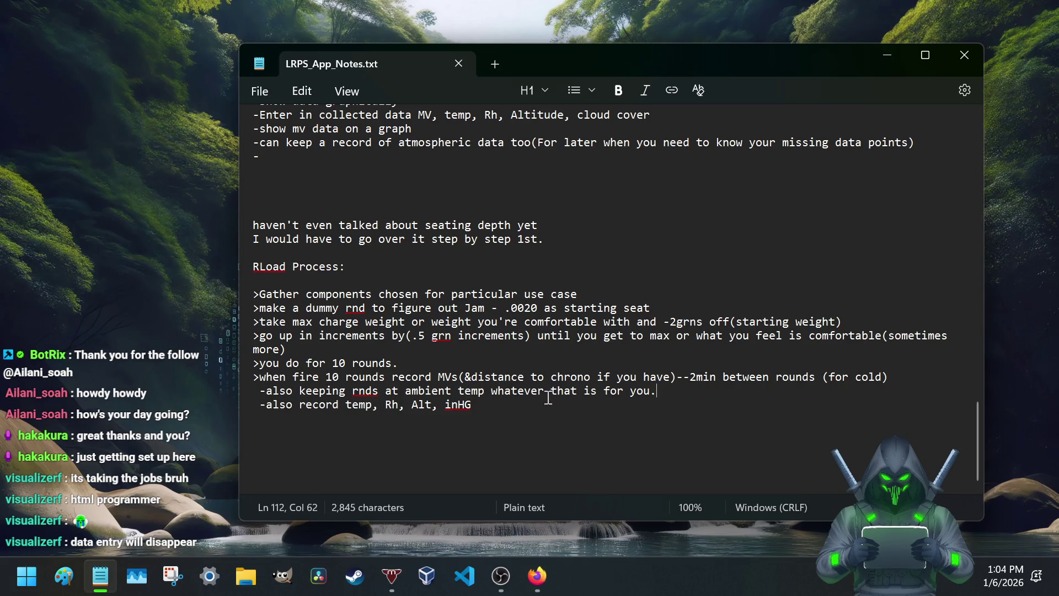
{"action": "type", "text": "("}
{"action": "type", "text": "you"}
{"action": "key", "text": "BackSpace"}
{"action": "key", "text": "BackSpace"}
{"action": "key", "text": "BackSpace"}
{"action": "type", "text": "outside temp)"}
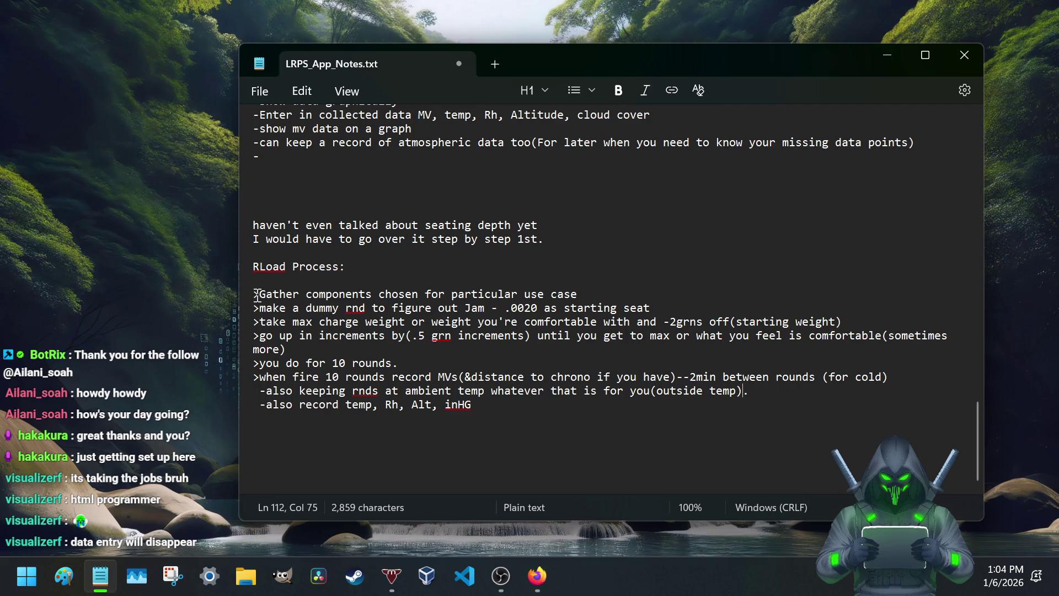
Step: Highlight the RLoad Process steps, 'rnds' and the temp wording while reviewing
{"action": "mouse_move", "coordinate": [253, 295]}
{"action": "left_mouse_down"}
{"action": "mouse_move", "coordinate": [346, 426]}
{"action": "mouse_move", "coordinate": [498, 404]}
{"action": "left_mouse_up"}
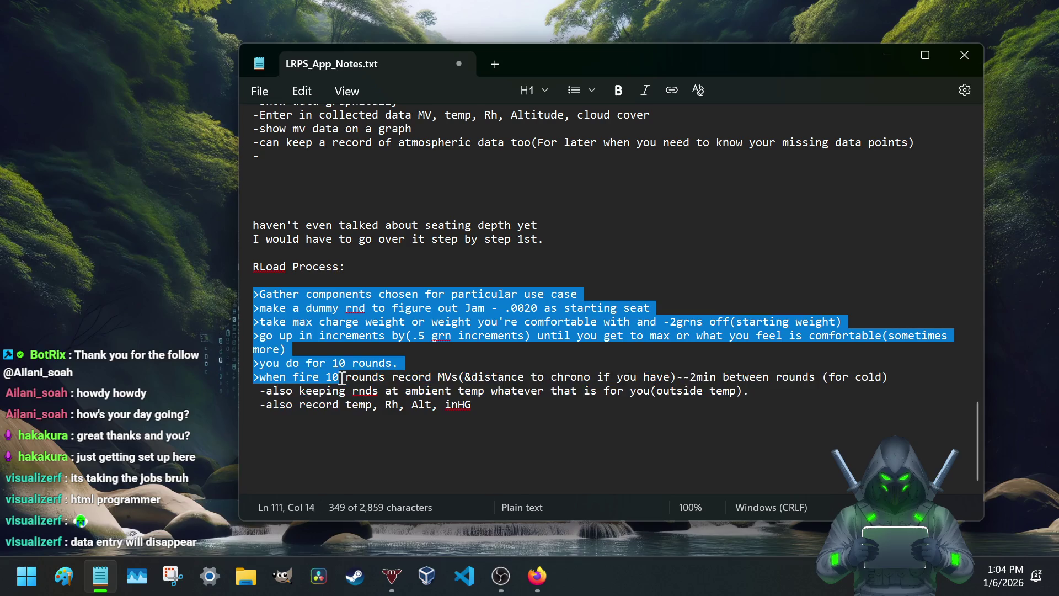
{"action": "left_click", "coordinate": [498, 402]}
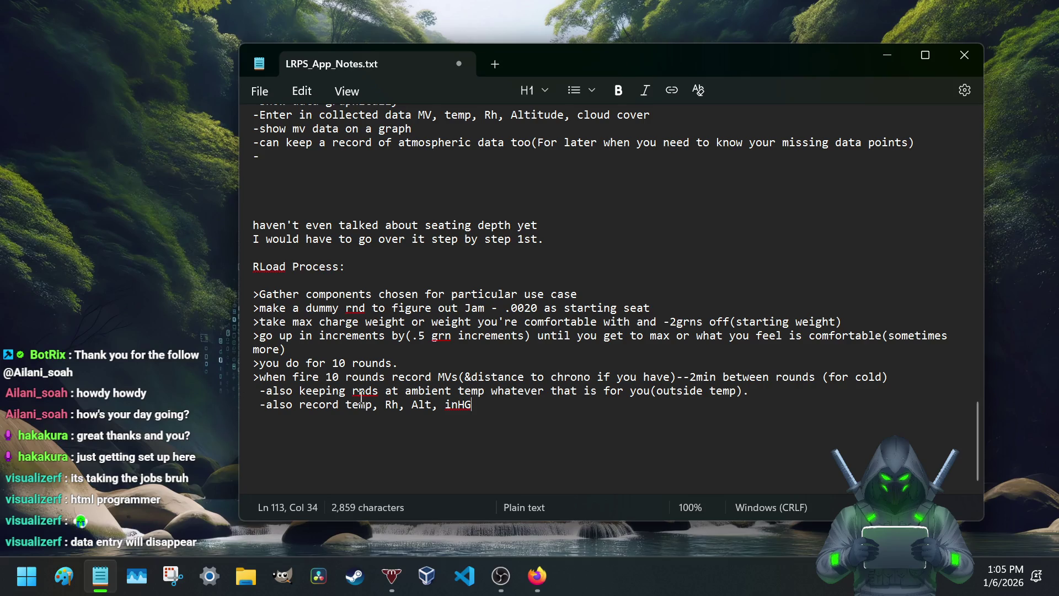
{"action": "left_click_drag", "start_coordinate": [353, 395], "coordinate": [381, 394]}
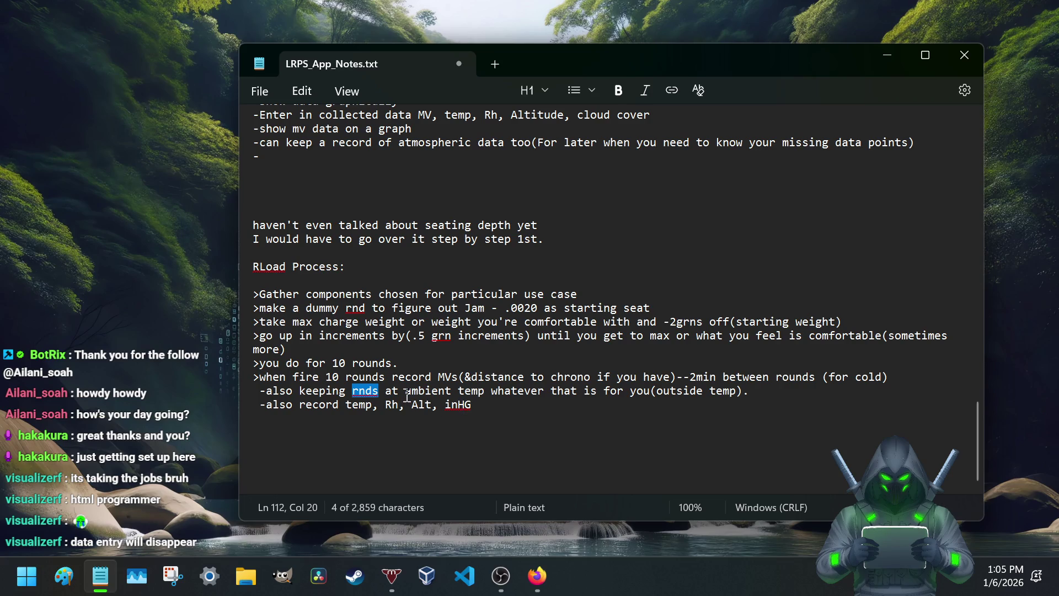
{"action": "left_click_drag", "start_coordinate": [405, 391], "coordinate": [507, 396]}
{"action": "left_click_drag", "start_coordinate": [339, 405], "coordinate": [484, 391]}
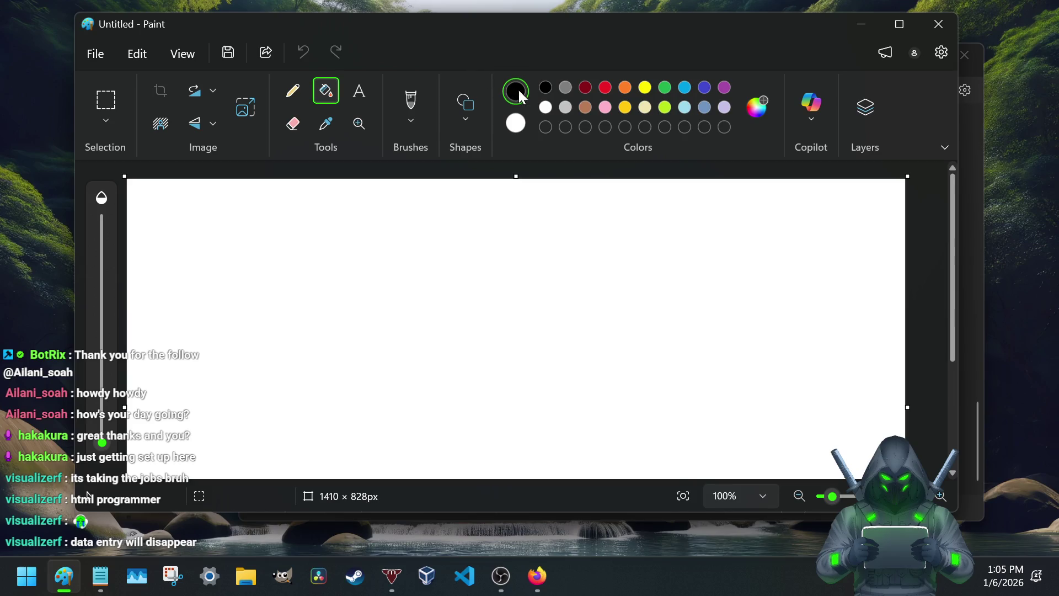
Step: Sketch a white curve, loops, strokes and an arrowhead on a black-filled Paint canvas
{"action": "left_click", "coordinate": [445, 364]}
{"action": "left_click", "coordinate": [292, 92]}
{"action": "left_click", "coordinate": [516, 123]}
{"action": "left_click_drag", "start_coordinate": [302, 384], "coordinate": [663, 343]}
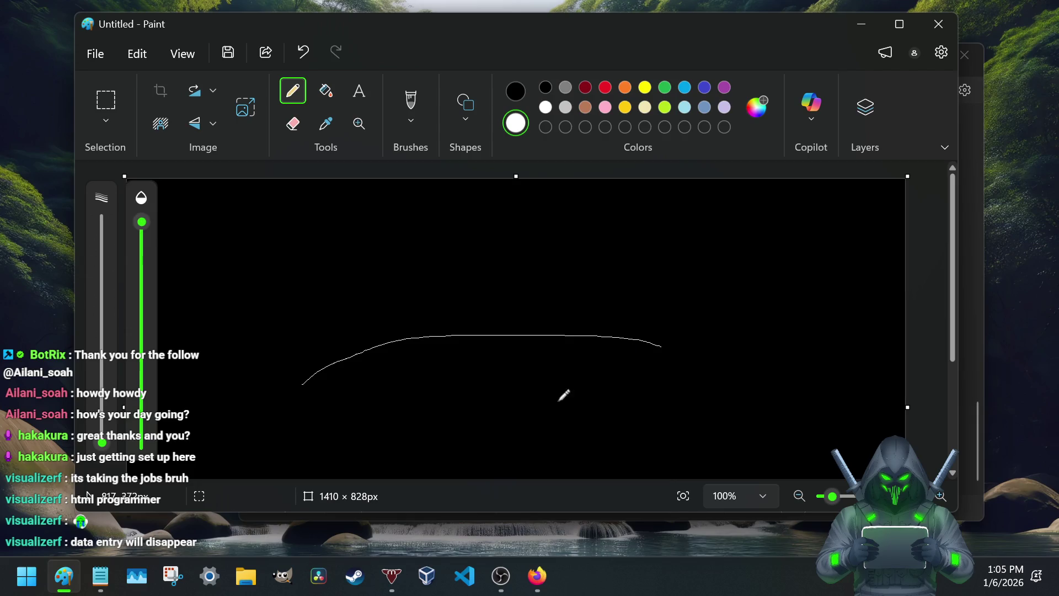
{"action": "mouse_move", "coordinate": [445, 307]}
{"action": "left_mouse_down"}
{"action": "mouse_move", "coordinate": [467, 302]}
{"action": "mouse_move", "coordinate": [482, 336]}
{"action": "left_mouse_up"}
{"action": "mouse_move", "coordinate": [412, 317]}
{"action": "left_mouse_down"}
{"action": "mouse_move", "coordinate": [426, 316]}
{"action": "mouse_move", "coordinate": [429, 352]}
{"action": "left_mouse_up"}
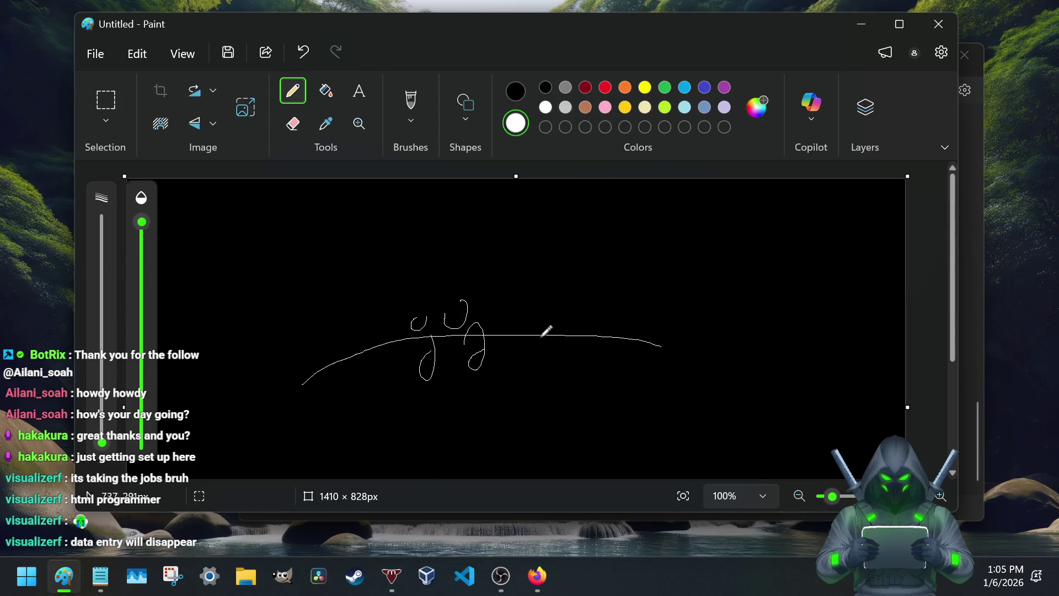
{"action": "mouse_move", "coordinate": [666, 316]}
{"action": "left_mouse_down"}
{"action": "mouse_move", "coordinate": [571, 320]}
{"action": "mouse_move", "coordinate": [605, 341]}
{"action": "left_mouse_up"}
{"action": "left_click_drag", "start_coordinate": [531, 406], "coordinate": [531, 361]}
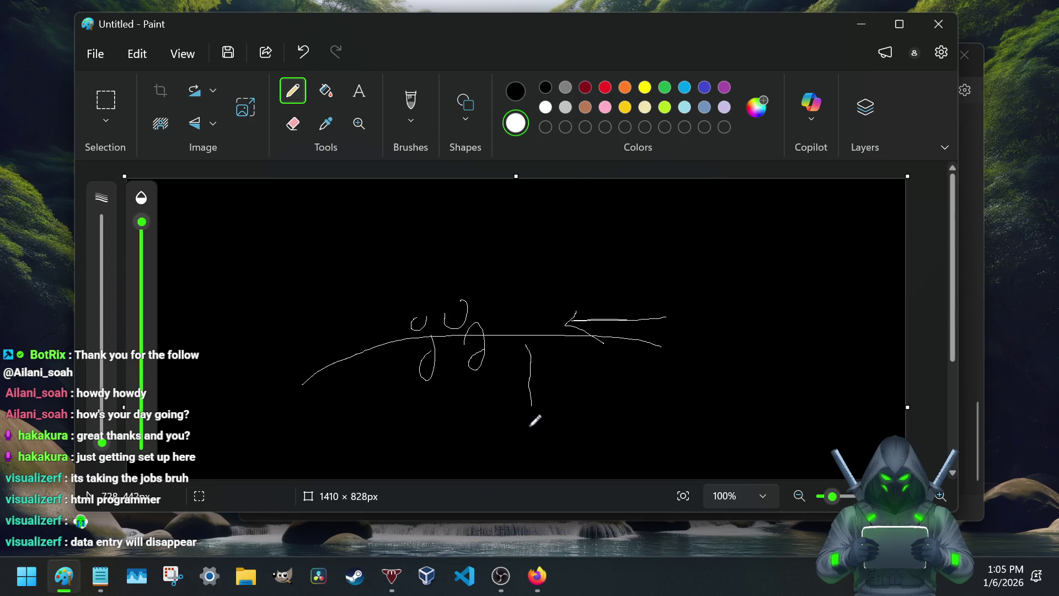
{"action": "mouse_move", "coordinate": [531, 403]}
{"action": "left_mouse_down"}
{"action": "mouse_move", "coordinate": [512, 365]}
{"action": "mouse_move", "coordinate": [531, 405]}
{"action": "mouse_move", "coordinate": [536, 388]}
{"action": "left_mouse_up"}
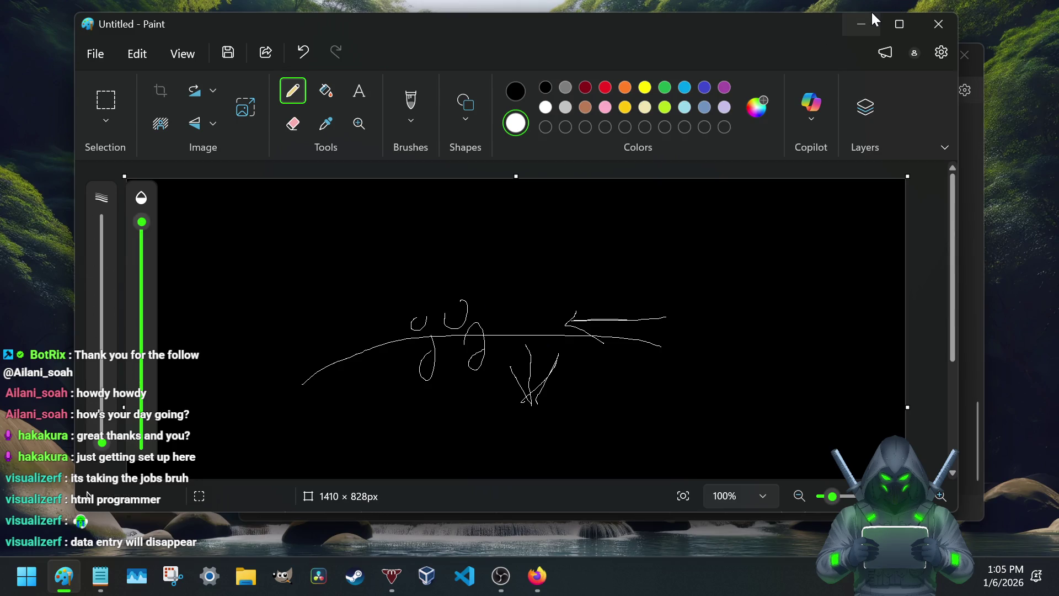
Step: Cancel the save prompt, undo the sketch to a blank canvas and minimize Paint
{"action": "left_click", "coordinate": [938, 23]}
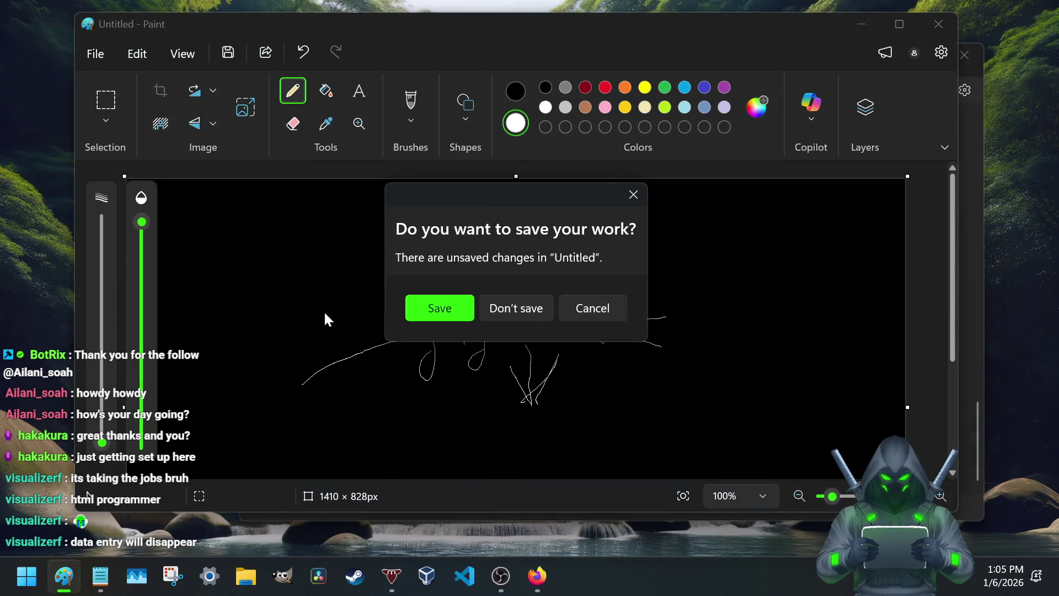
{"action": "left_click", "coordinate": [643, 198]}
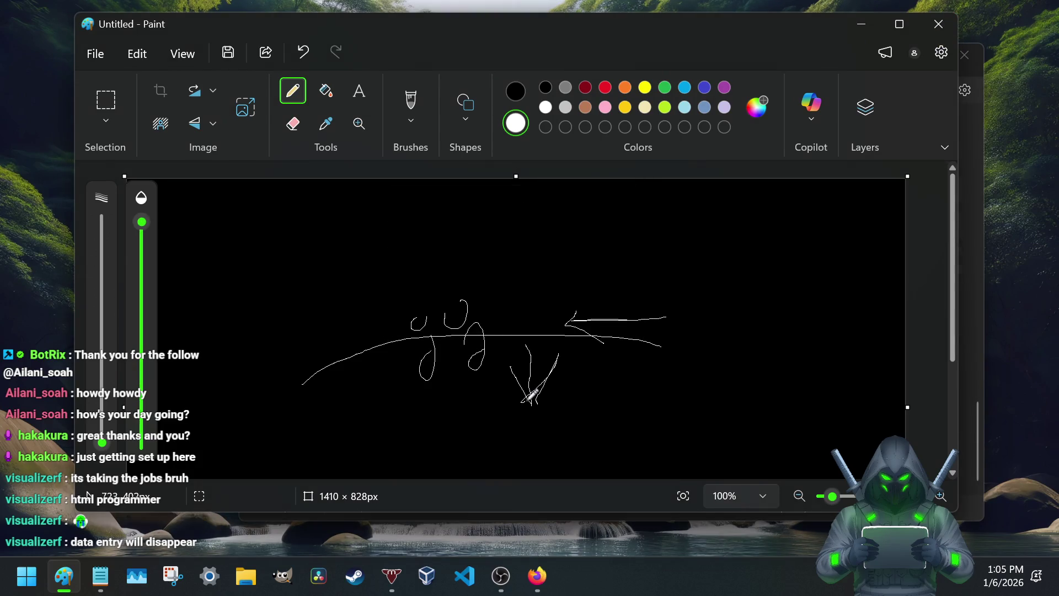
{"action": "key", "text": "ctrl+z"}
{"action": "key", "text": "ctrl+z"}
{"action": "key", "text": "ctrl+z"}
{"action": "key", "text": "ctrl+z"}
{"action": "key", "text": "ctrl+z"}
{"action": "key", "text": "ctrl+z"}
{"action": "key", "text": "ctrl+z"}
{"action": "key", "text": "ctrl+z"}
{"action": "key", "text": "ctrl+z"}
{"action": "key", "text": "ctrl+z"}
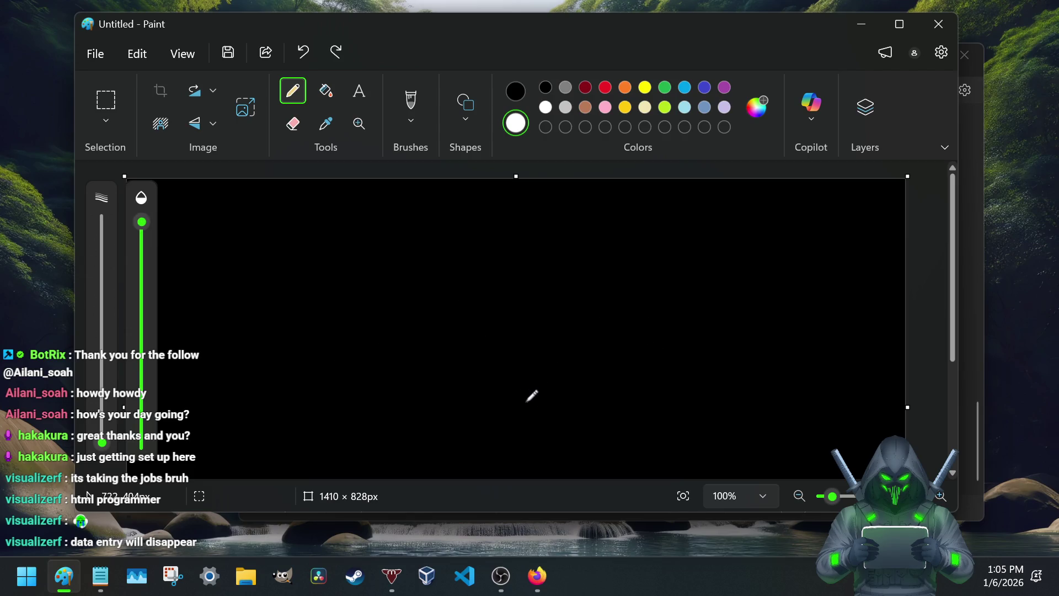
{"action": "left_click", "coordinate": [855, 18]}
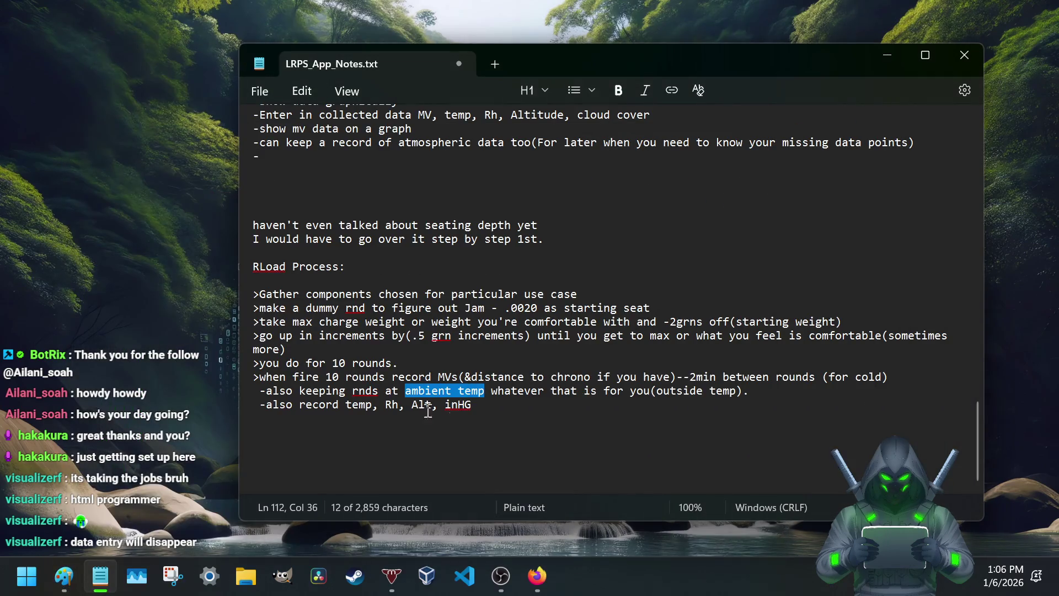
Step: Add a space between '--' and '2min' in the 10-round MV recording step
{"action": "left_click", "coordinate": [478, 407]}
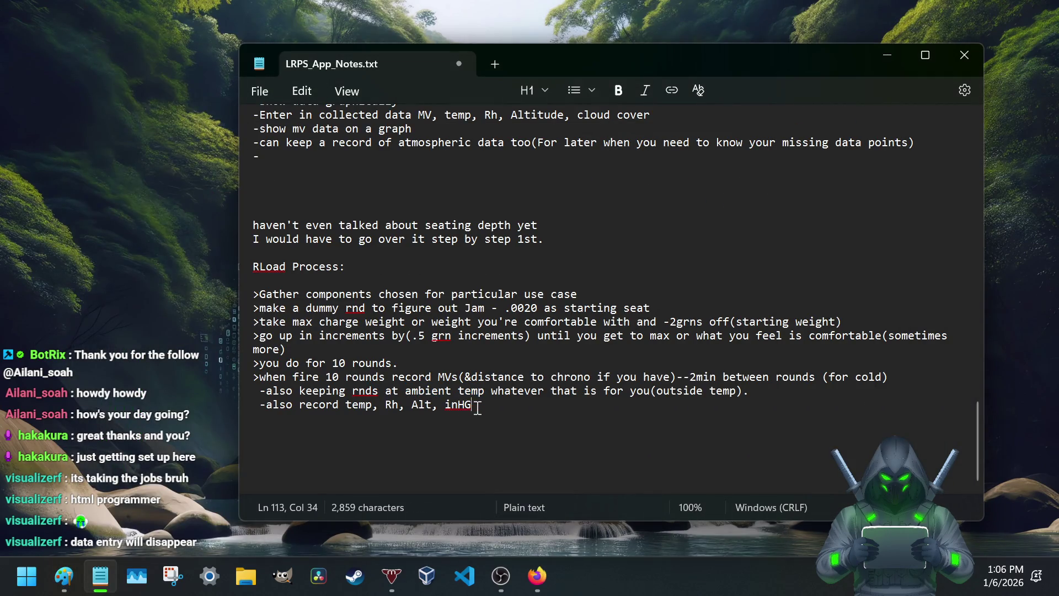
{"action": "left_click", "coordinate": [692, 378]}
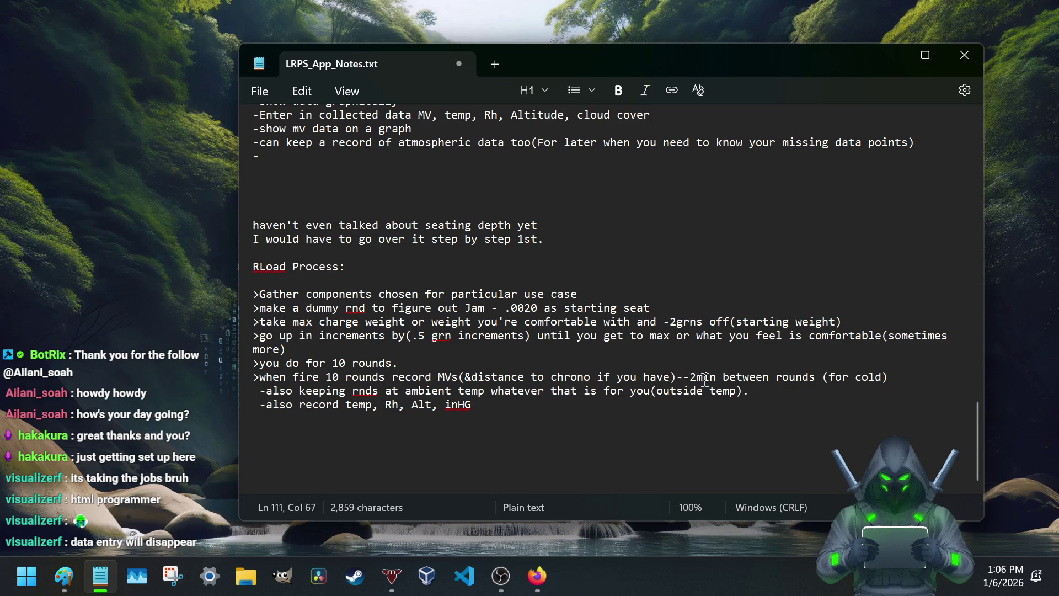
{"action": "left_click", "coordinate": [350, 393]}
{"action": "left_click_drag", "start_coordinate": [349, 393], "coordinate": [457, 394]}
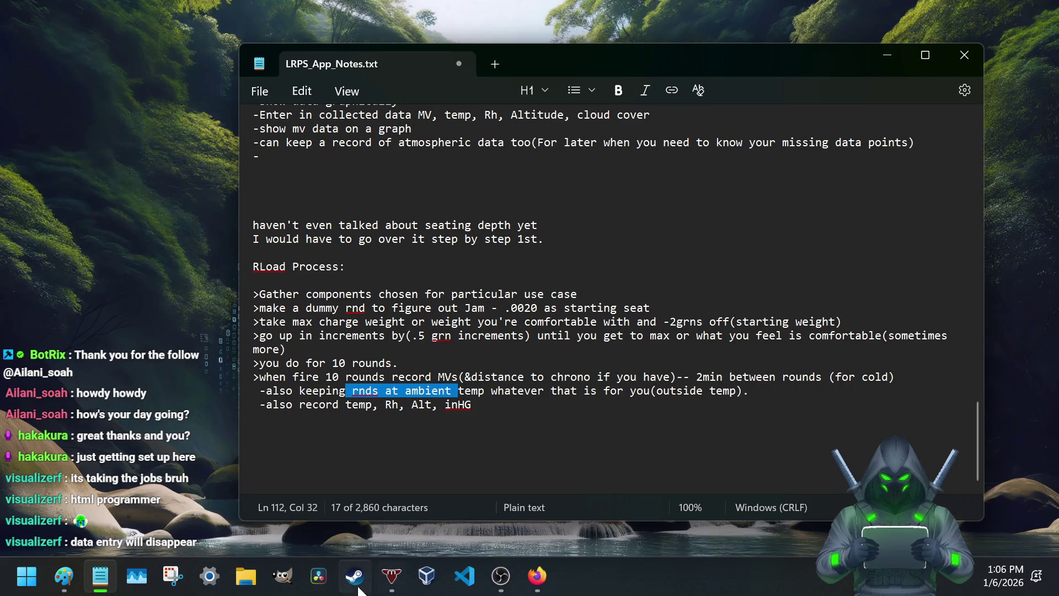
{"action": "left_click", "coordinate": [336, 404]}
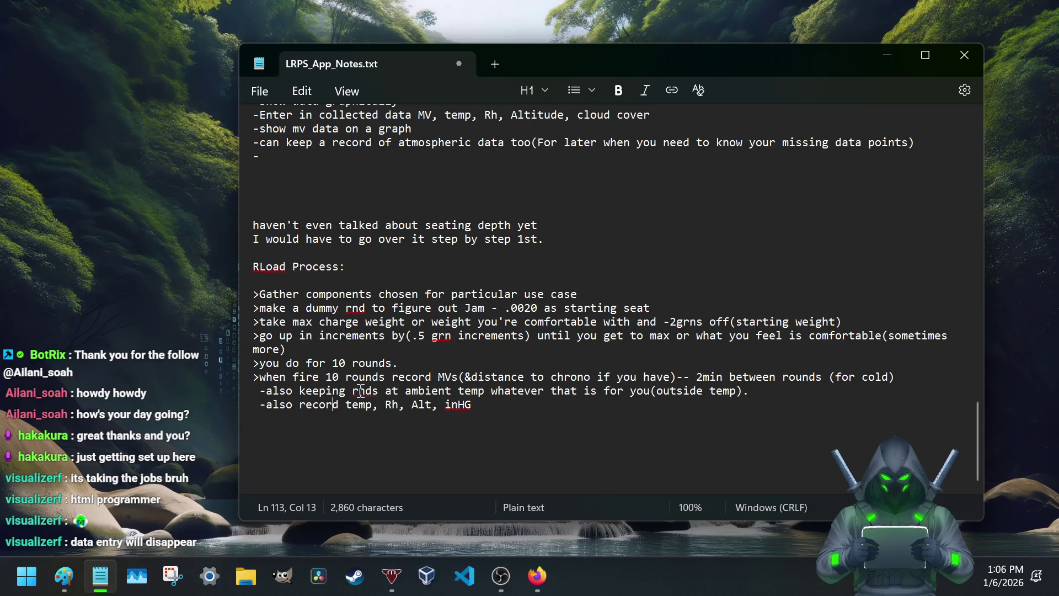
Step: Reread the 2min line, highlighting '(for cold)', 'record' and the 'rnds at ambient' wording
{"action": "left_click_drag", "start_coordinate": [696, 378], "coordinate": [911, 376]}
{"action": "left_click", "coordinate": [913, 375]}
{"action": "left_click_drag", "start_coordinate": [896, 377], "coordinate": [843, 377]}
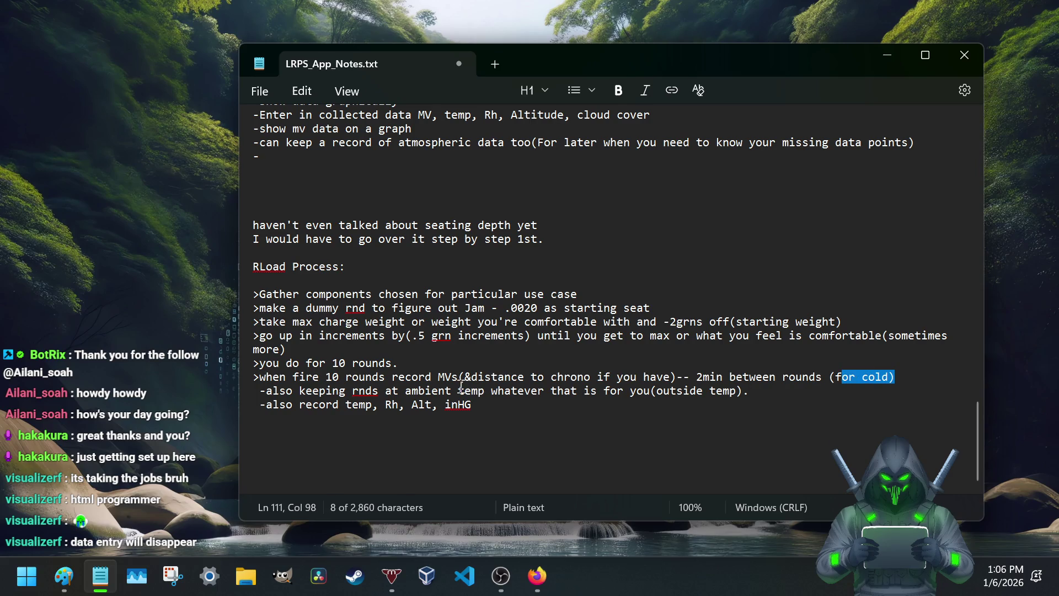
{"action": "mouse_move", "coordinate": [434, 377]}
{"action": "left_mouse_down"}
{"action": "mouse_move", "coordinate": [495, 377]}
{"action": "mouse_move", "coordinate": [448, 379]}
{"action": "mouse_move", "coordinate": [464, 382]}
{"action": "left_mouse_up"}
{"action": "double_click", "coordinate": [433, 377]}
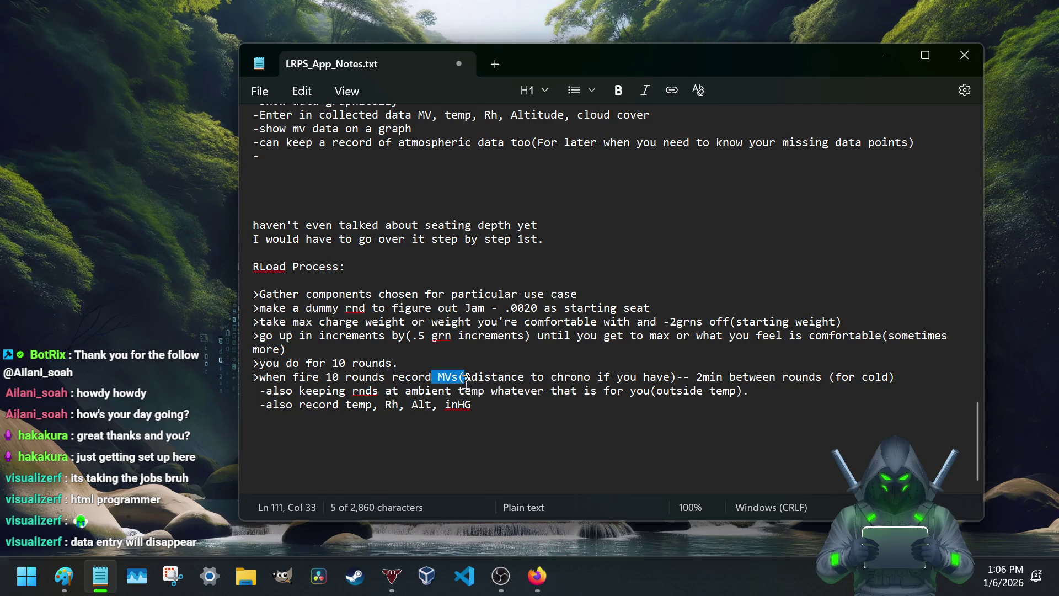
{"action": "left_click", "coordinate": [451, 391]}
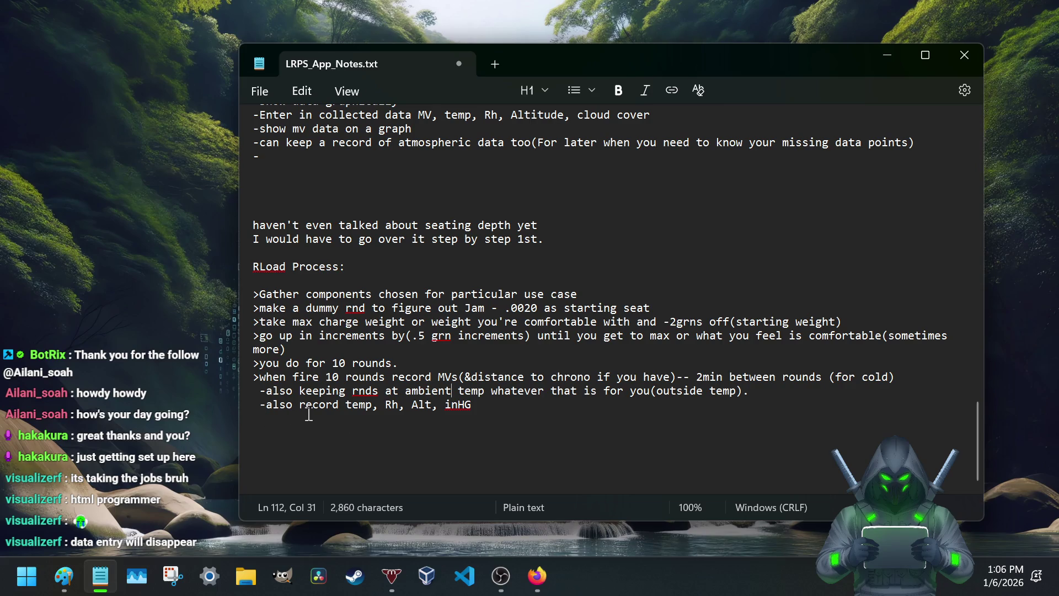
Step: Spell out 'Alt' as 'Altitude' after inHG and start a new '>' step line below it
{"action": "left_click", "coordinate": [431, 406]}
{"action": "type", "text": "itude"}
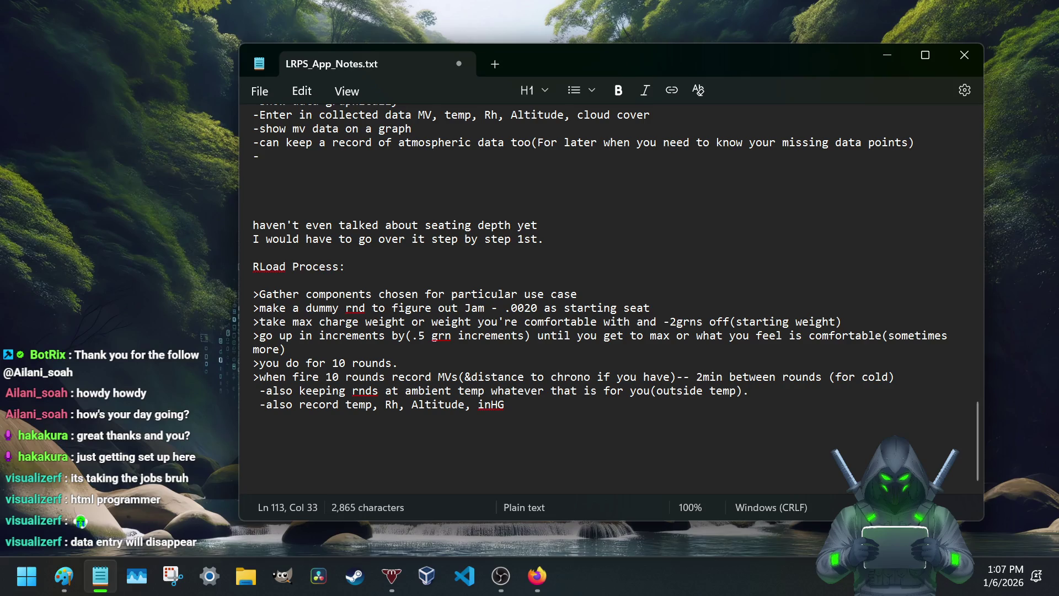
{"action": "left_click", "coordinate": [523, 406]}
{"action": "key", "text": "Return"}
{"action": "type", "text": ">"}
{"action": "key", "text": "BackSpace"}
{"action": "key", "text": "BackSpace"}
{"action": "key", "text": "Return"}
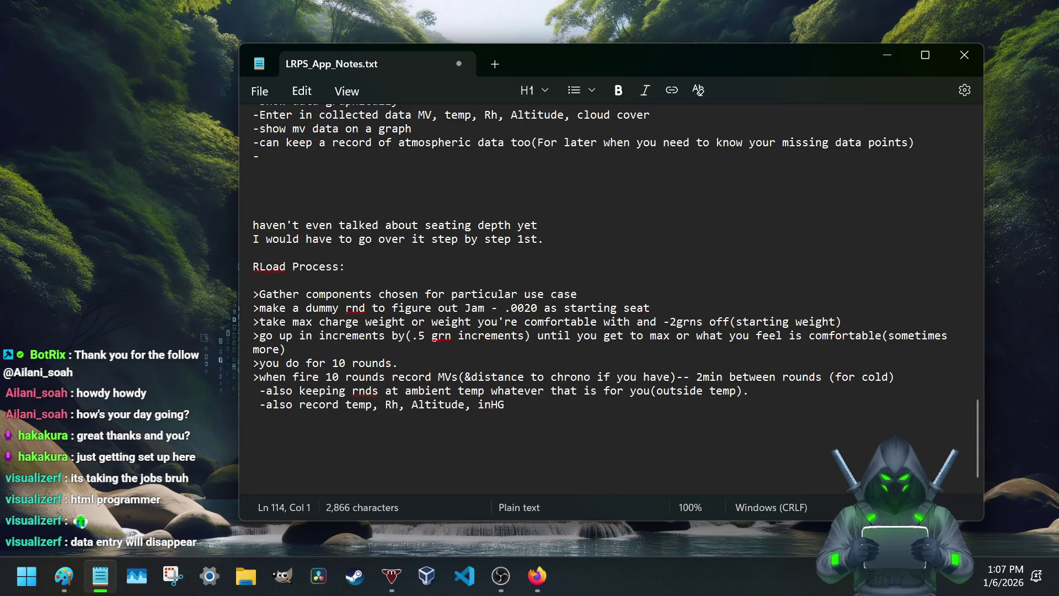
{"action": "type", "text": ">"}
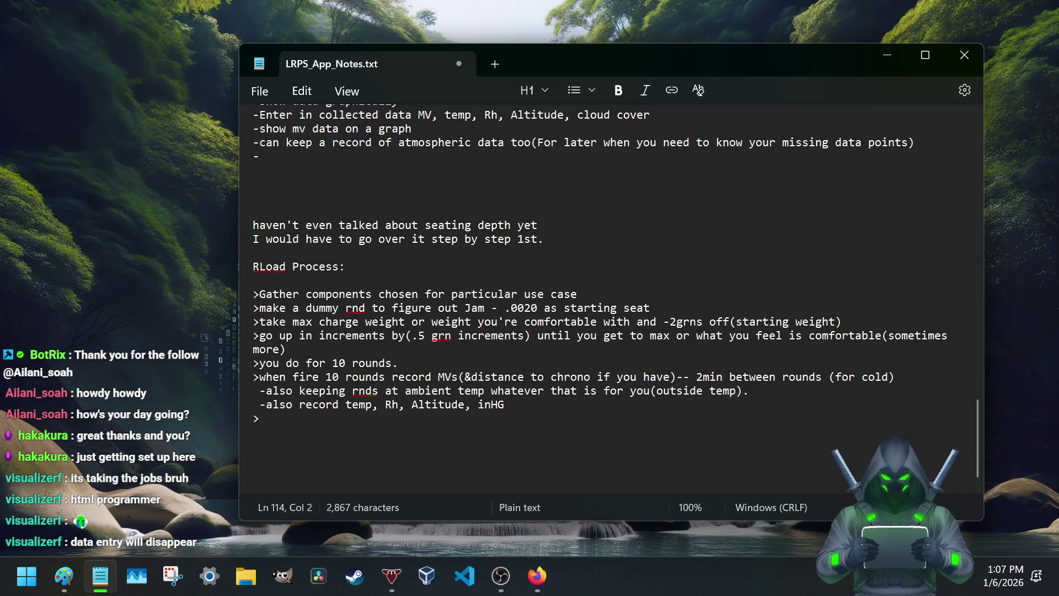
{"action": "type", "text": "run data through calculations min, max, avg, me"}
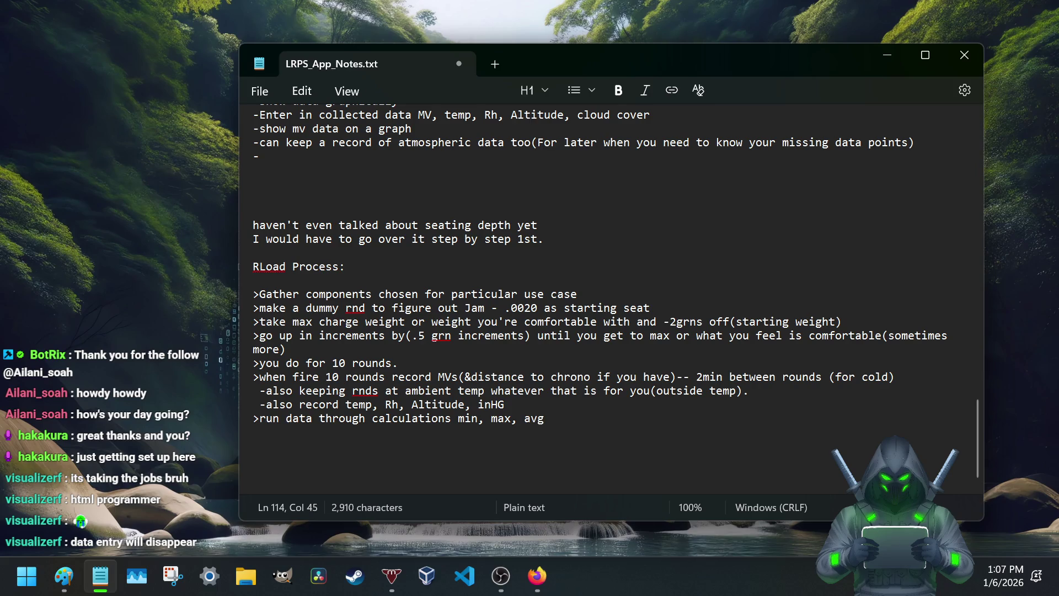
{"action": "type", "text": "an, median"}
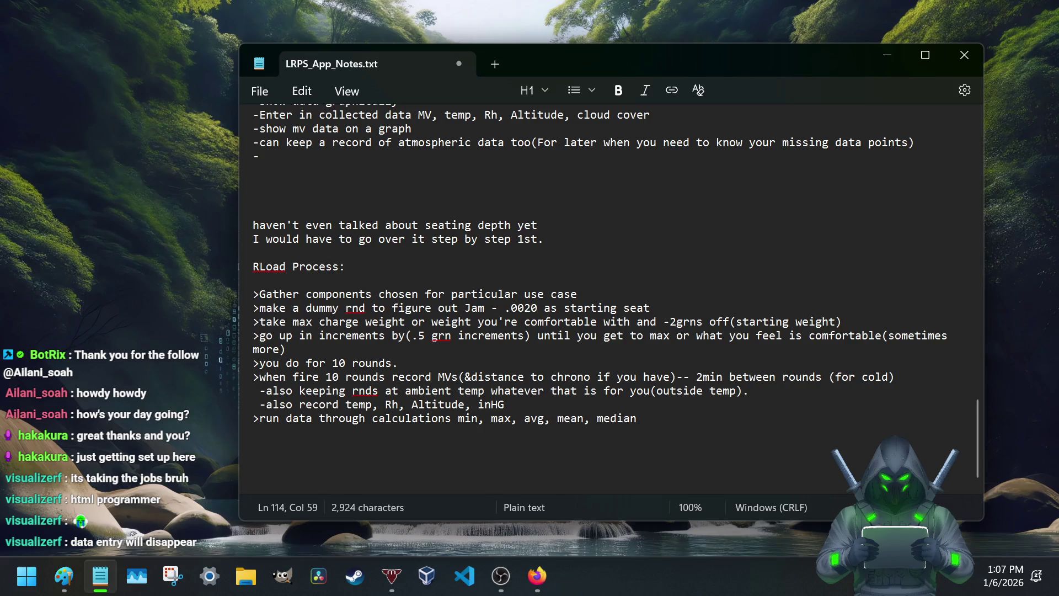
{"action": "type", "text": ", mode, st"}
{"action": "type", "text": "d"}
Step: Write the step to run data through min, max, avg, mean, median, mode and std dev, keeping std deviation below a set amount
{"action": "key", "text": "BackSpace"}
{"action": "key", "text": "BackSpace"}
{"action": "type", "text": "stan diev"}
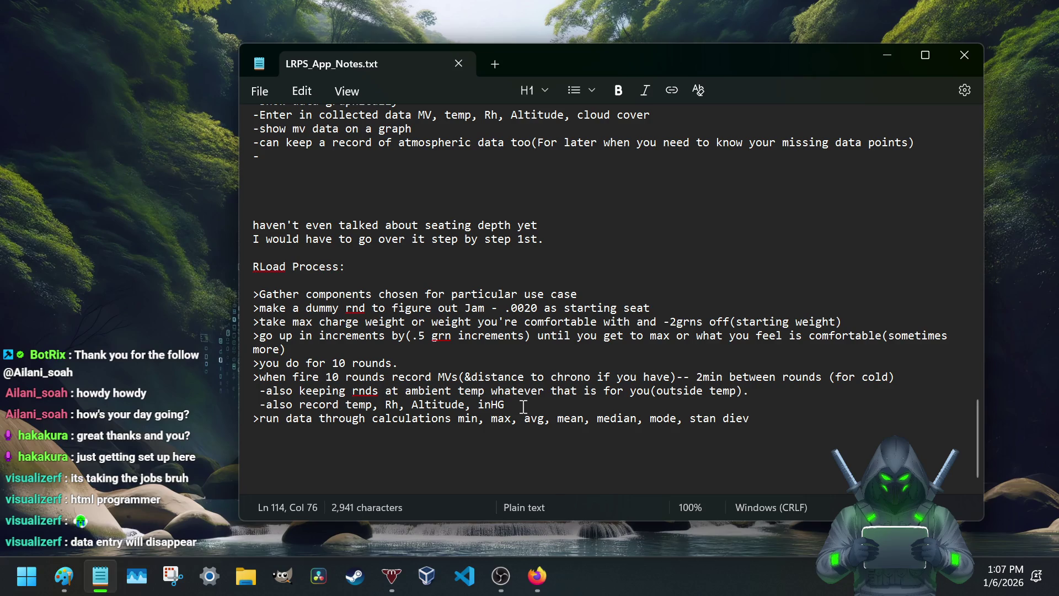
{"action": "type", "text": "("}
{"action": "type", "text": "you want s"}
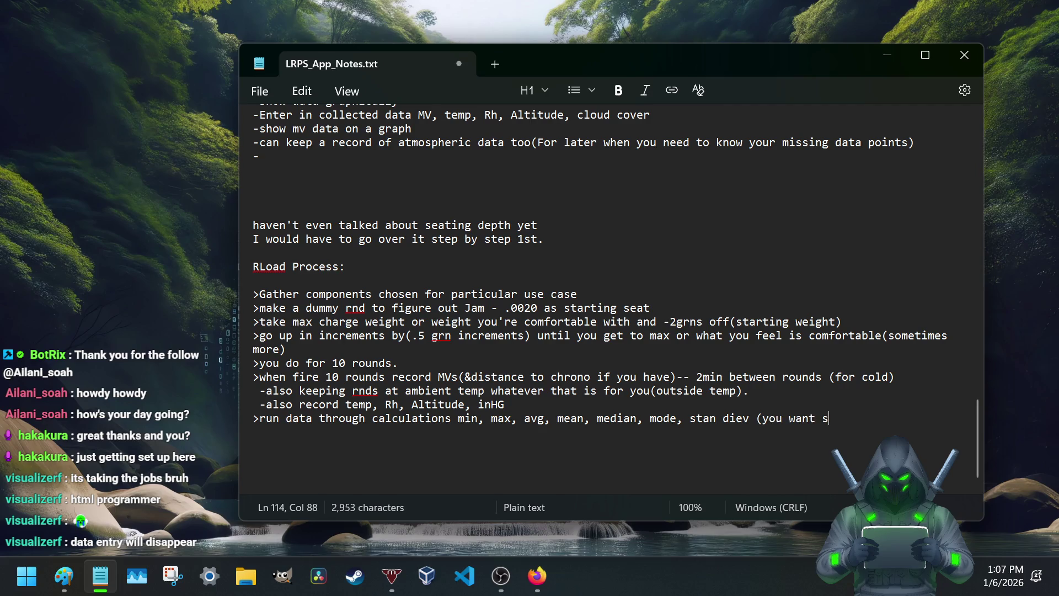
{"action": "type", "text": "td diev at cert"}
{"action": "key", "text": "BackSpace"}
{"action": "key", "text": "BackSpace"}
{"action": "key", "text": "BackSpace"}
{"action": "type", "text": "or below an certian ammo"}
{"action": "type", "text": "nt"}
{"action": "key", "text": "Left"}
{"action": "key", "text": "Left"}
{"action": "type", "text": "u"}
{"action": "key", "text": "End"}
{"action": "type", "text": ")"}
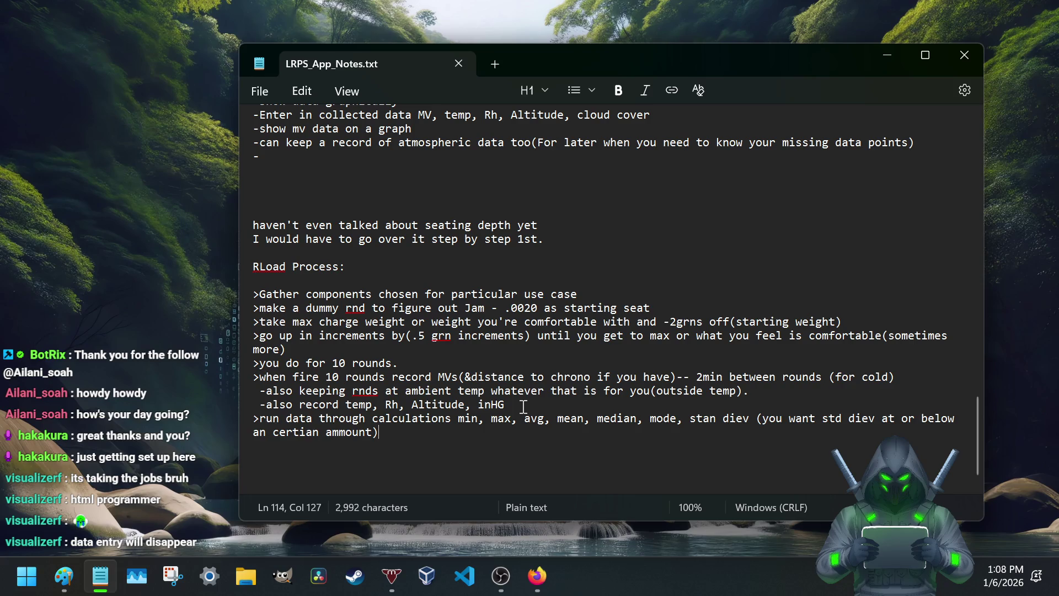
{"action": "scroll", "coordinate": [496, 405], "scroll_direction": "down", "scroll_amount": 1}
{"action": "scroll", "coordinate": [480, 404], "scroll_direction": "down", "scroll_amount": 1}
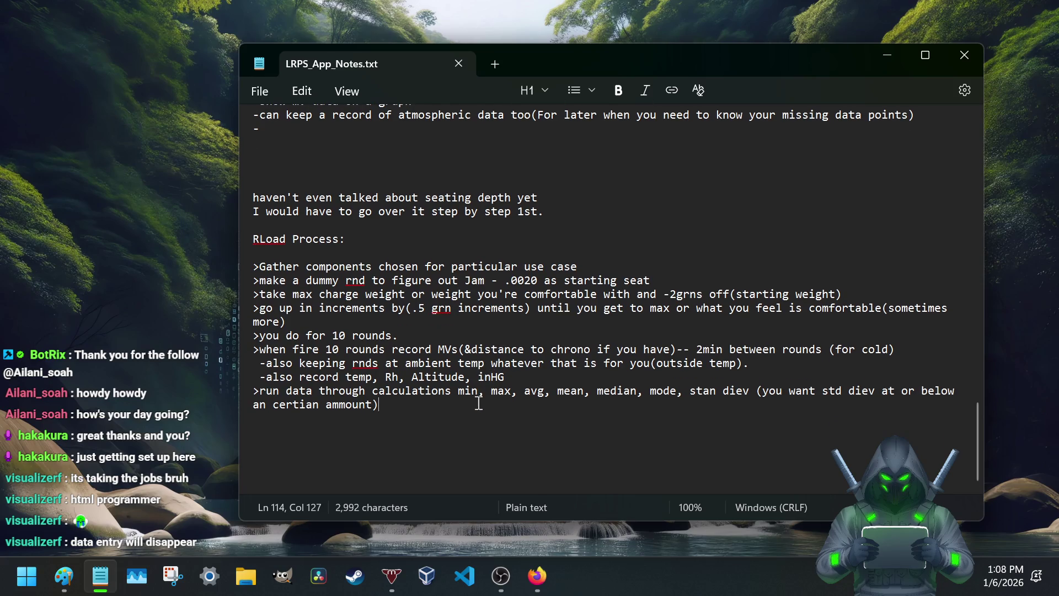
{"action": "scroll", "coordinate": [353, 395], "scroll_direction": "up", "scroll_amount": 2}
{"action": "scroll", "coordinate": [337, 390], "scroll_direction": "up", "scroll_amount": 4}
{"action": "scroll", "coordinate": [337, 390], "scroll_direction": "down", "scroll_amount": 6}
{"action": "left_click_drag", "start_coordinate": [598, 391], "coordinate": [672, 396]}
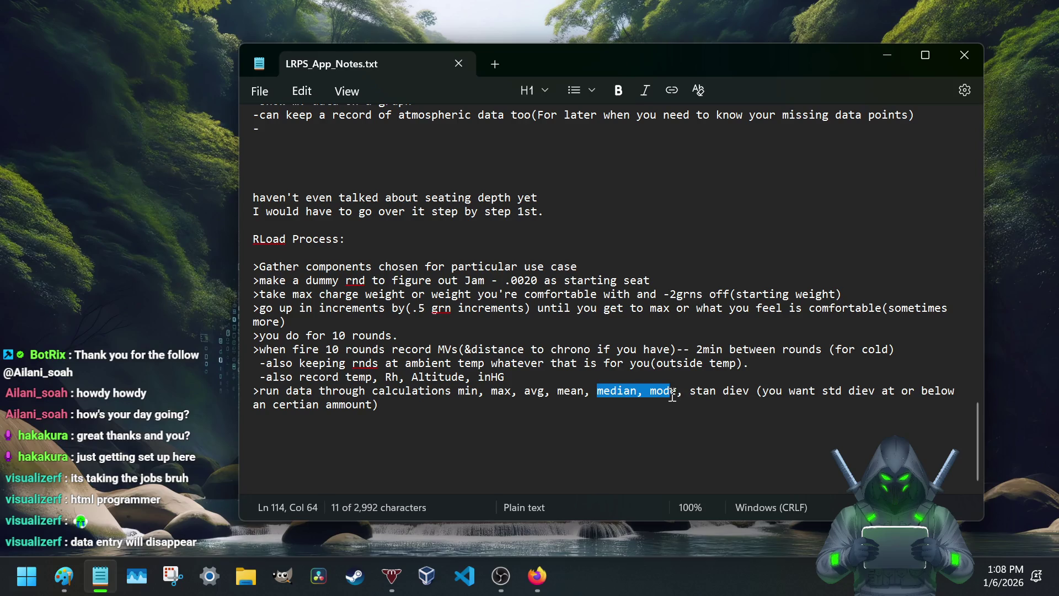
{"action": "left_click_drag", "start_coordinate": [587, 391], "coordinate": [458, 391]}
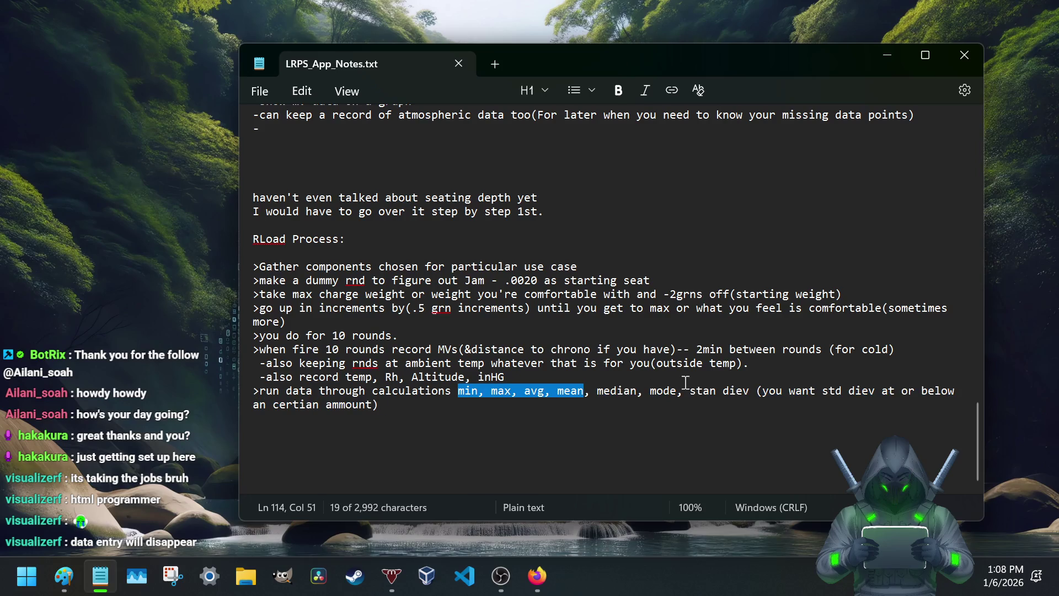
{"action": "left_click_drag", "start_coordinate": [690, 391], "coordinate": [750, 391]}
{"action": "left_click", "coordinate": [432, 416]}
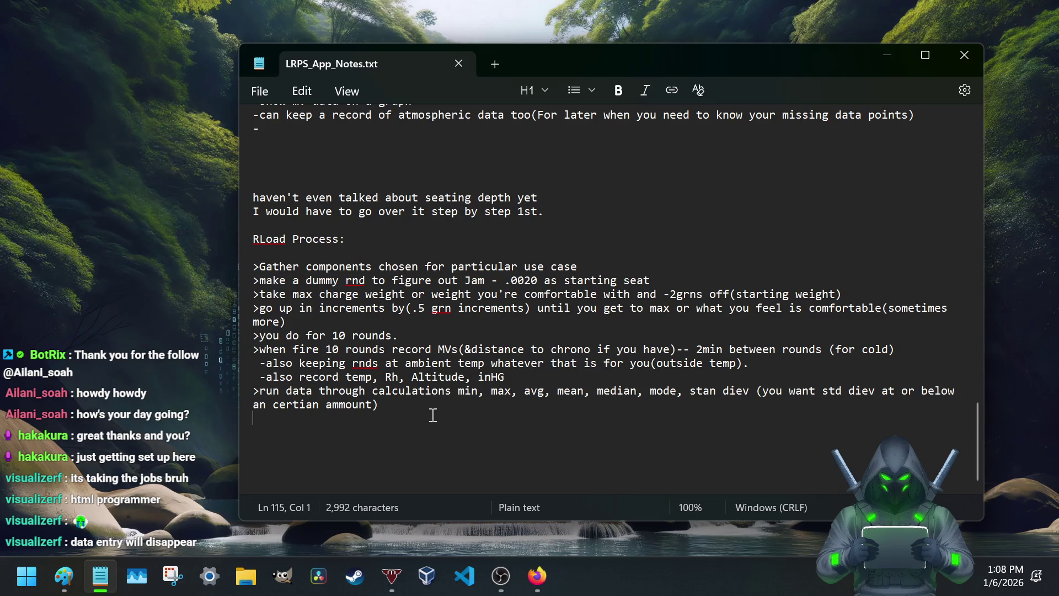
{"action": "type", "text": ">"}
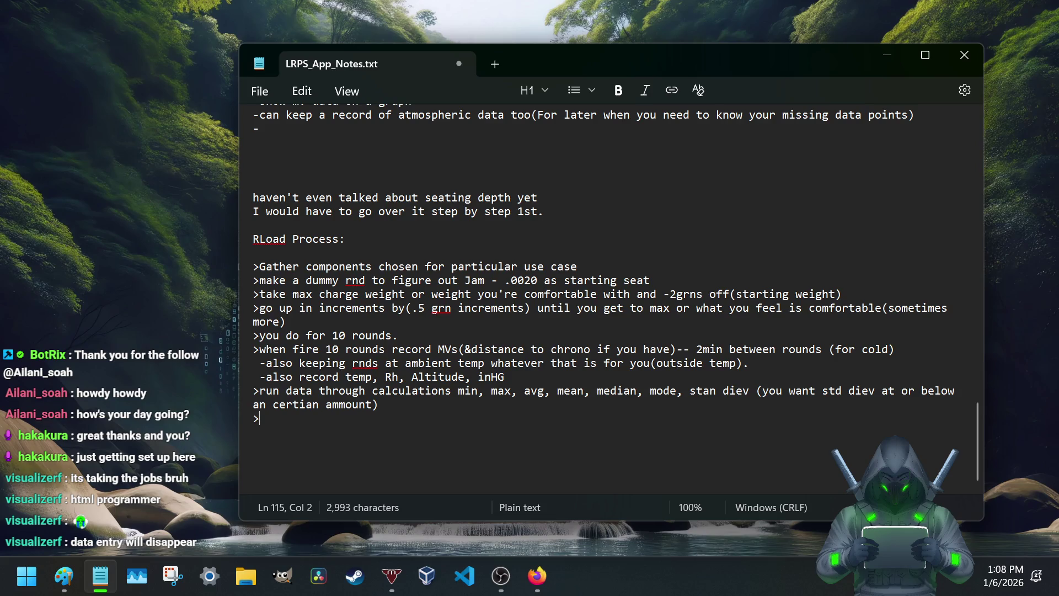
{"action": "type", "text": "en move to seat depth"}
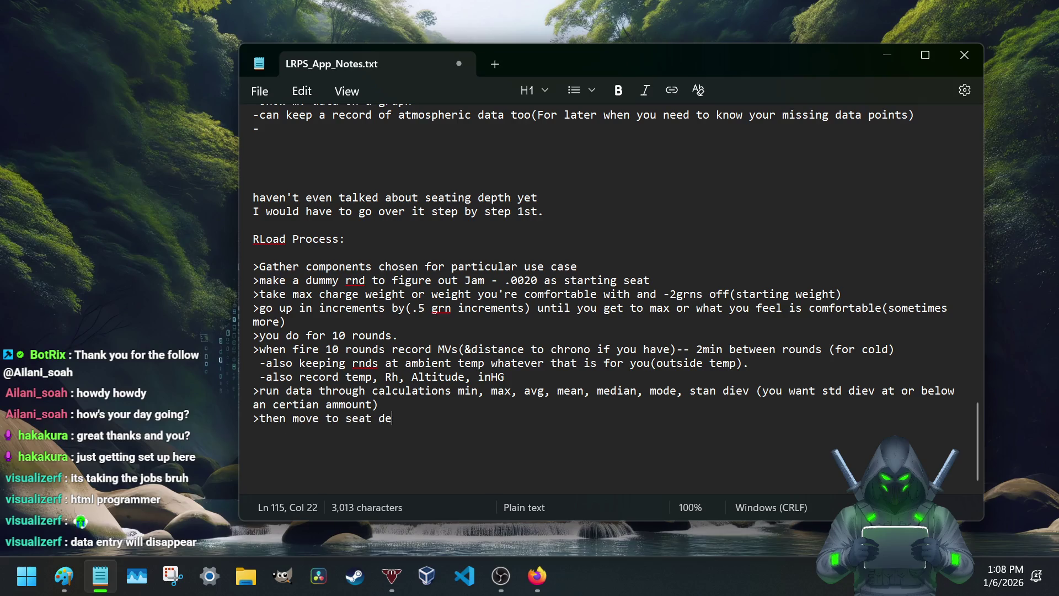
{"action": "type", "text": " test so "}
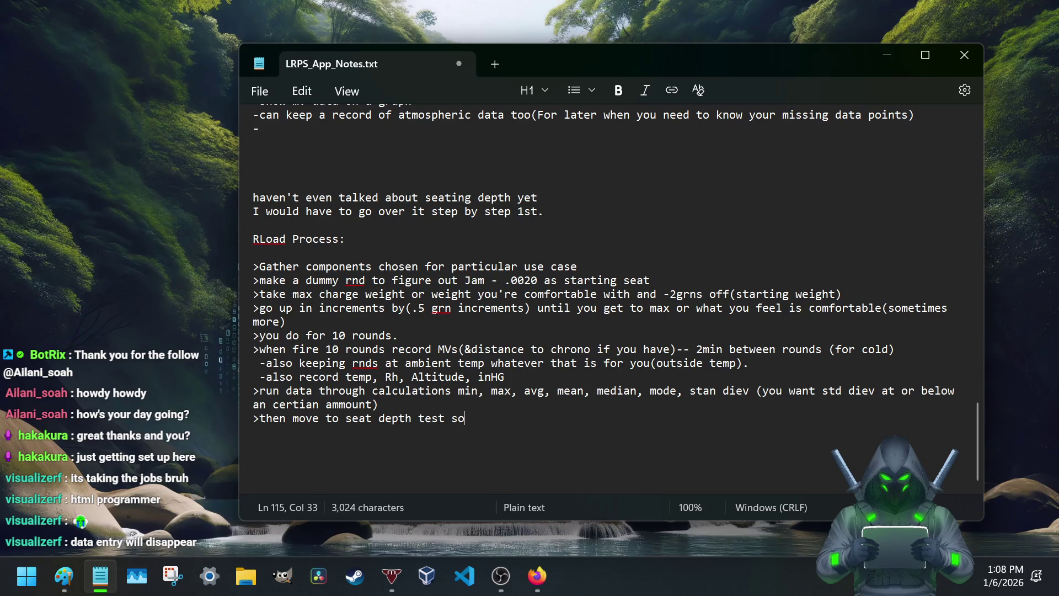
{"action": "type", "text": "you "}
{"action": "type", "text": "go up to Ja"}
{"action": "type", "text": "m by "}
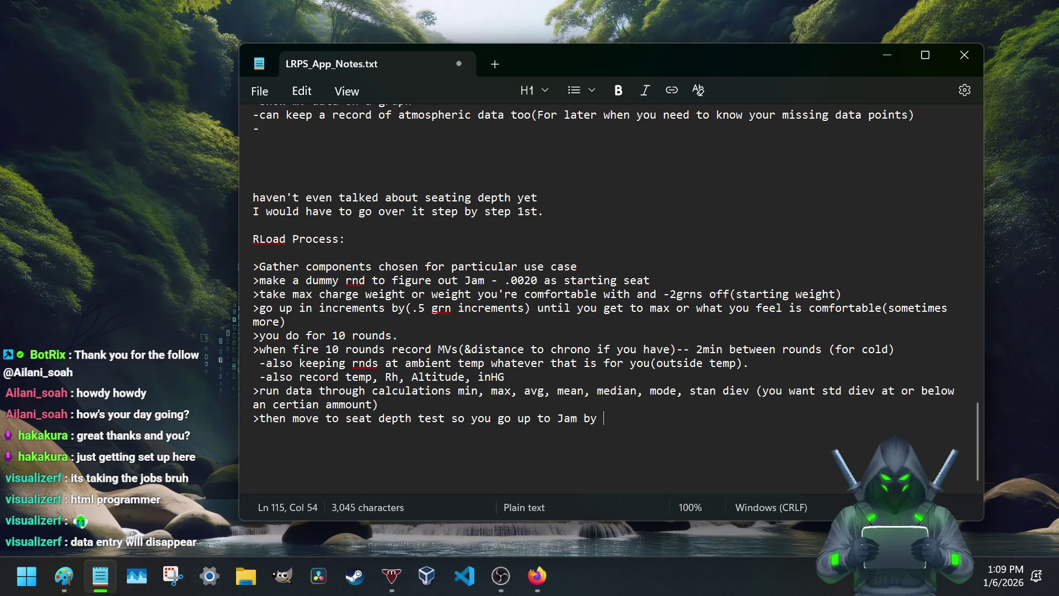
{"action": "type", "text": ".00"}
{"action": "type", "text": "3 increments"}
Step: Write the seat depth test step up to Jam by .003 increments and the '> for 30 rounds (' line
{"action": "key", "text": "Return"}
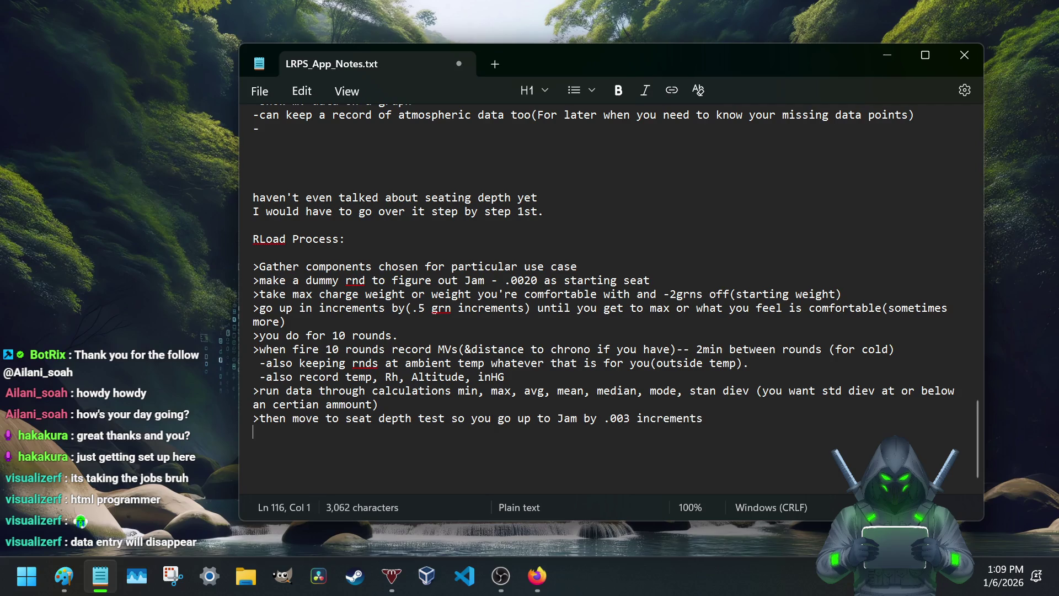
{"action": "type", "text": "> for "}
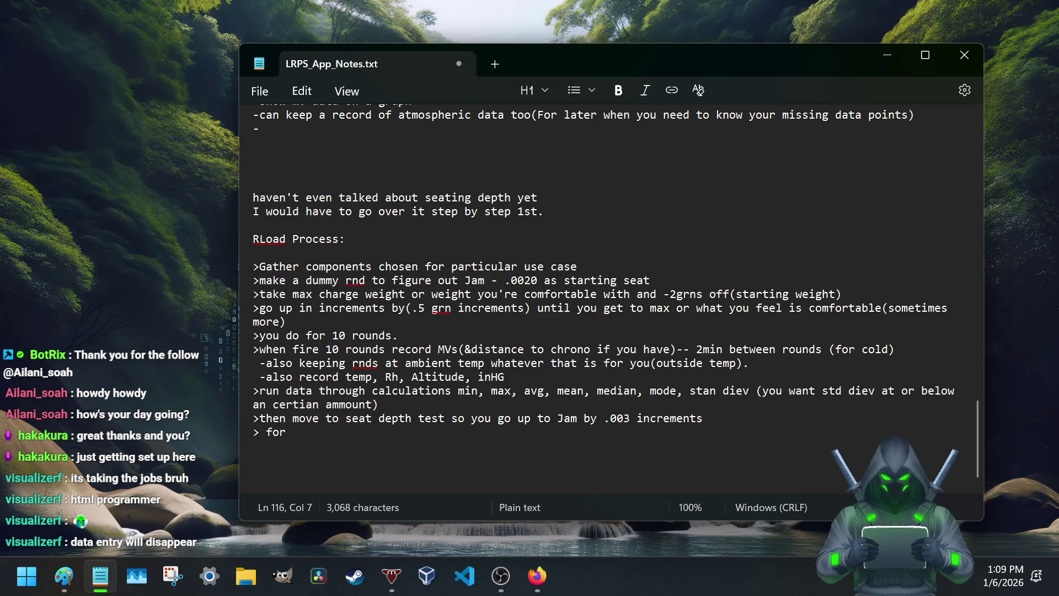
{"action": "type", "text": "30 rounds ("}
{"action": "scroll", "coordinate": [604, 282], "scroll_direction": "up", "scroll_amount": 1}
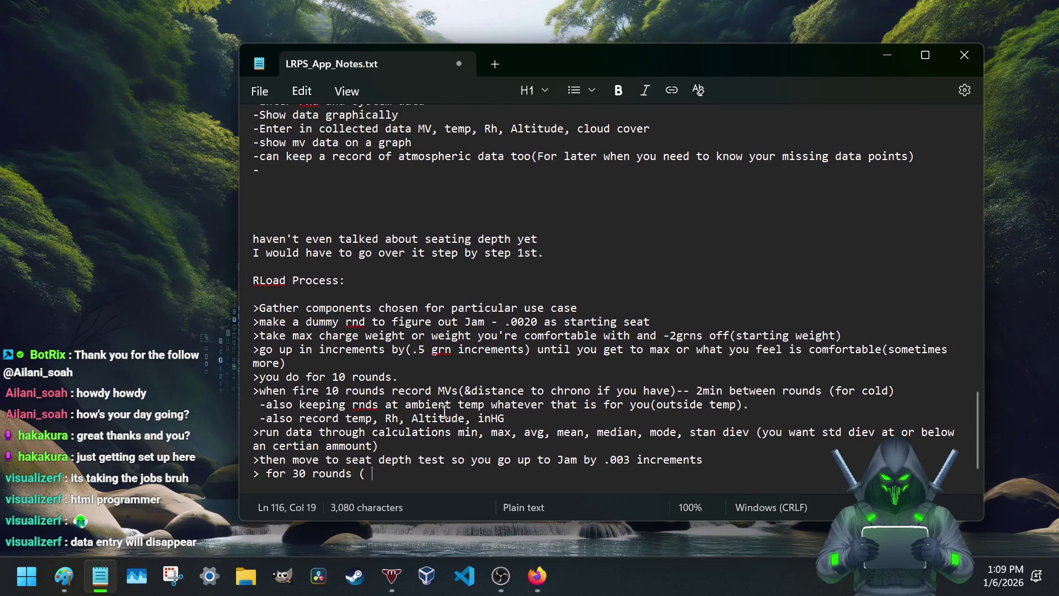
{"action": "scroll", "coordinate": [506, 393], "scroll_direction": "down", "scroll_amount": 2}
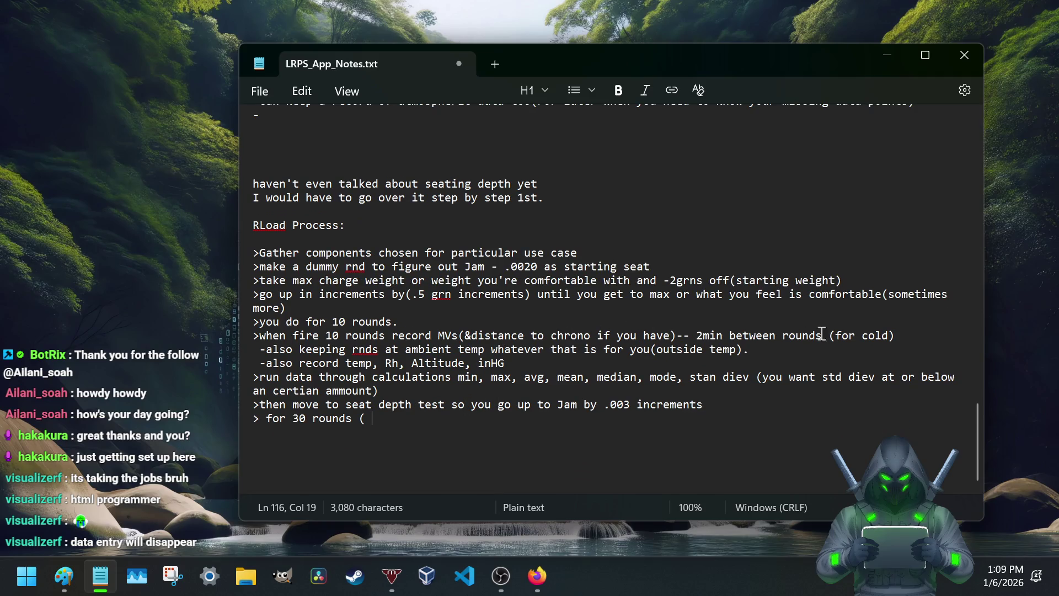
{"action": "left_click", "coordinate": [899, 335]}
Step: Add a sub-note under the 10-round step: needn't be at a target, a sand bank works if need be
{"action": "key", "text": "Return"}
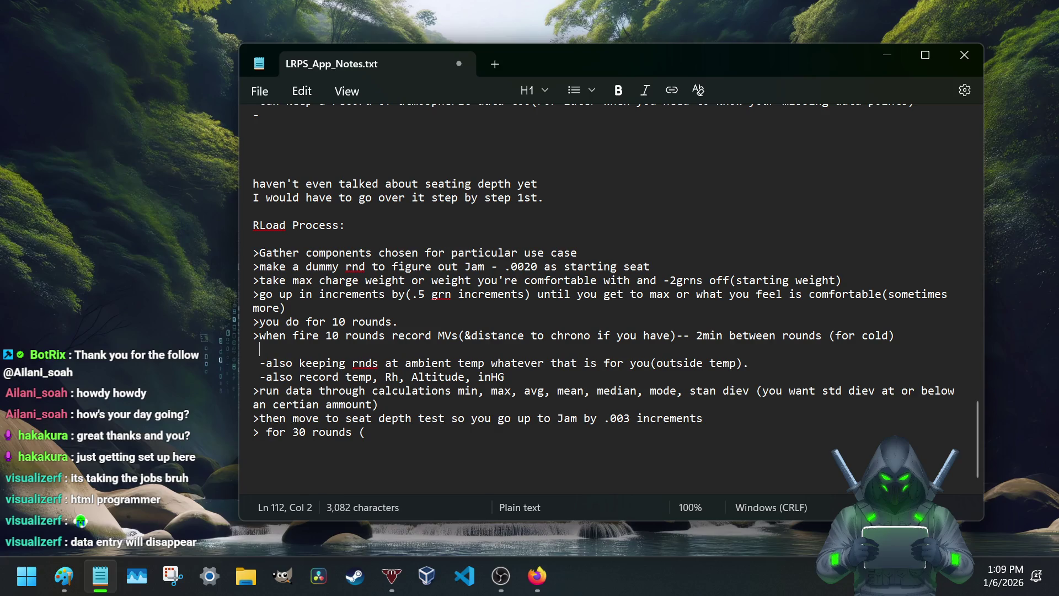
{"action": "type", "text": "-This dosent have to be at a tgt You're going fro"}
{"action": "key", "text": "BackSpace"}
{"action": "type", "text": "or data. s"}
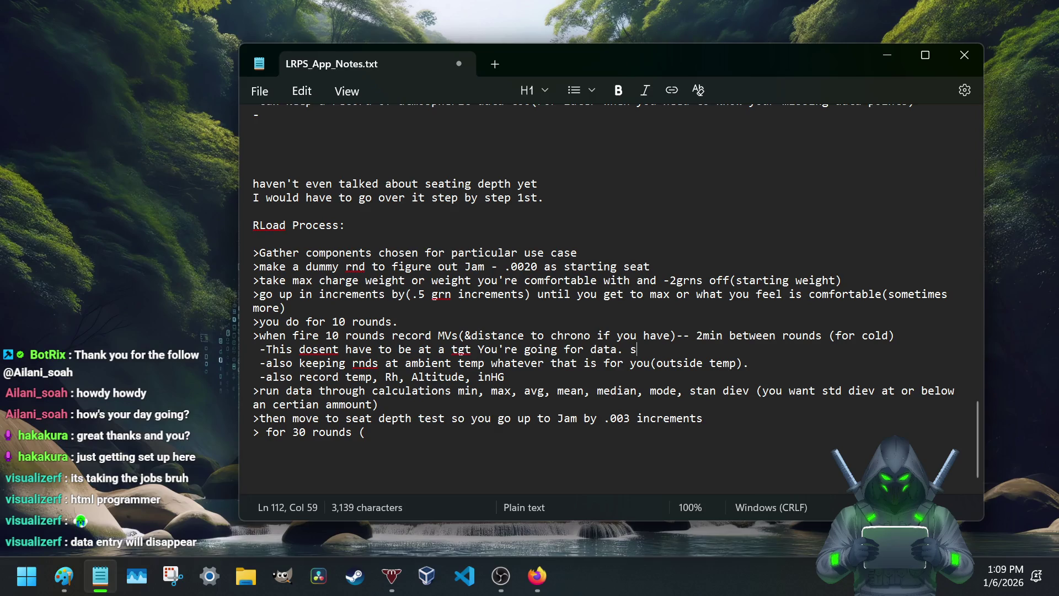
{"action": "type", "text": " ould finre"}
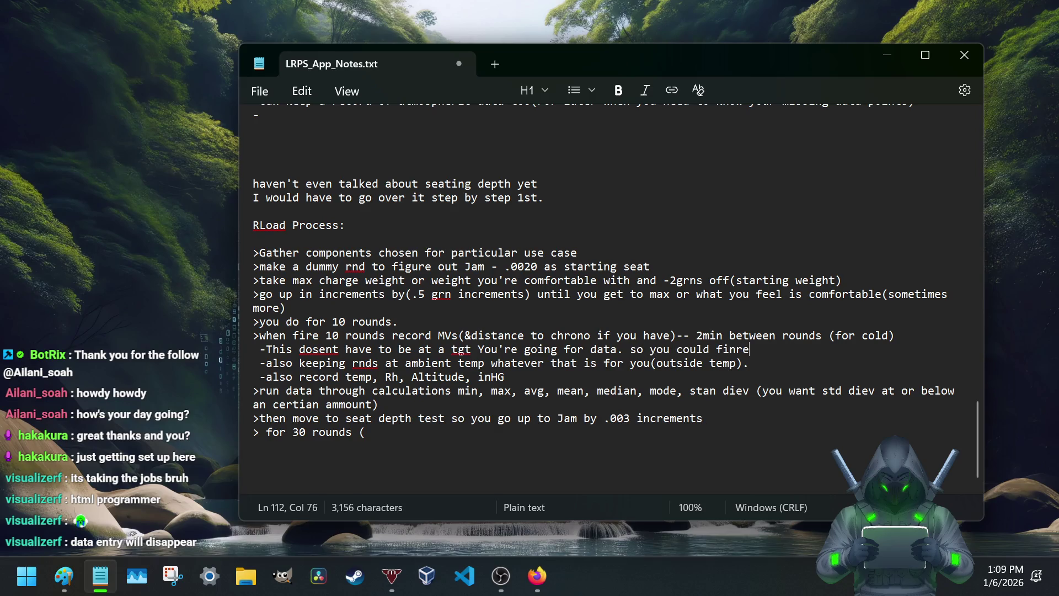
{"action": "type", "text": " into a sand bank if yo"}
{"action": "key", "text": "BackSpace"}
{"action": "key", "text": "BackSpace"}
{"action": "type", "text": "need be"}
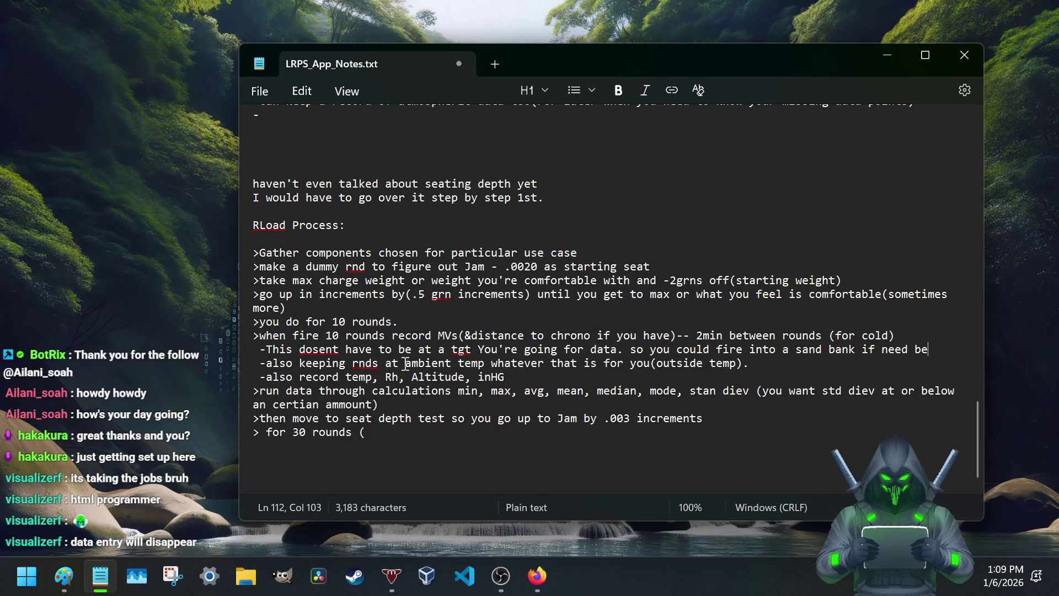
{"action": "right_click", "coordinate": [333, 350]}
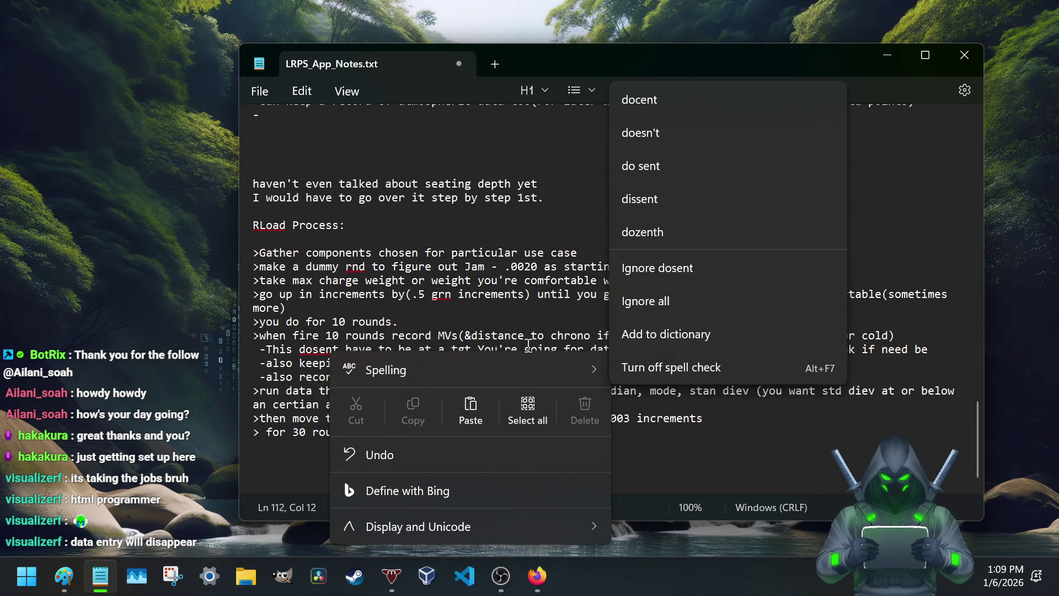
Step: Correct 'dosent' to 'doesn't' via the spelling suggestion
{"action": "left_click", "coordinate": [654, 132]}
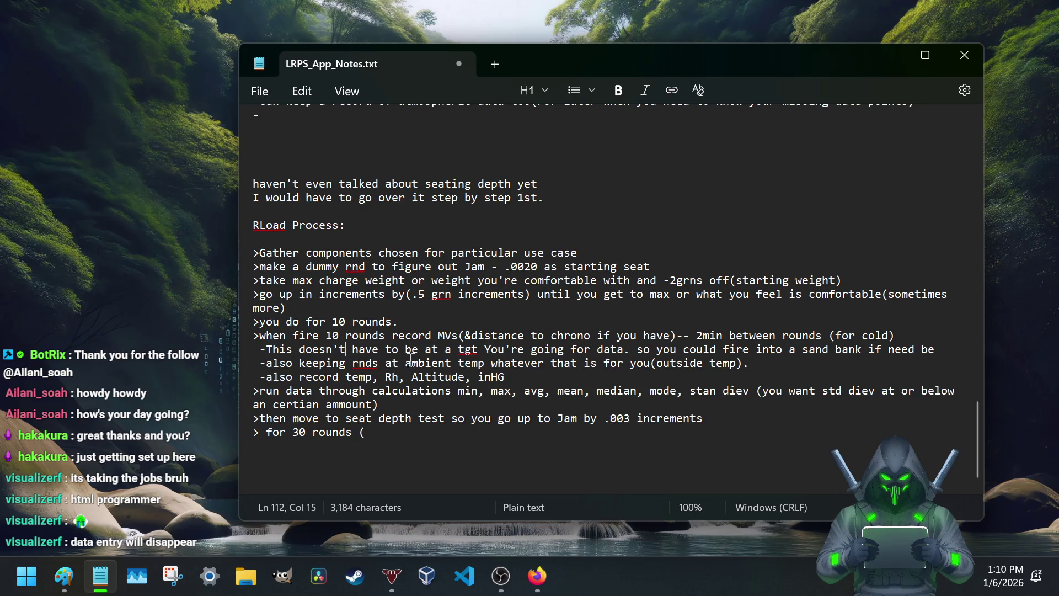
Step: Reread the chrono-distance note, MVs and statistics list, save with Ctrl+S, then select 'Jam' to replace it
{"action": "left_click_drag", "start_coordinate": [460, 336], "coordinate": [678, 337]}
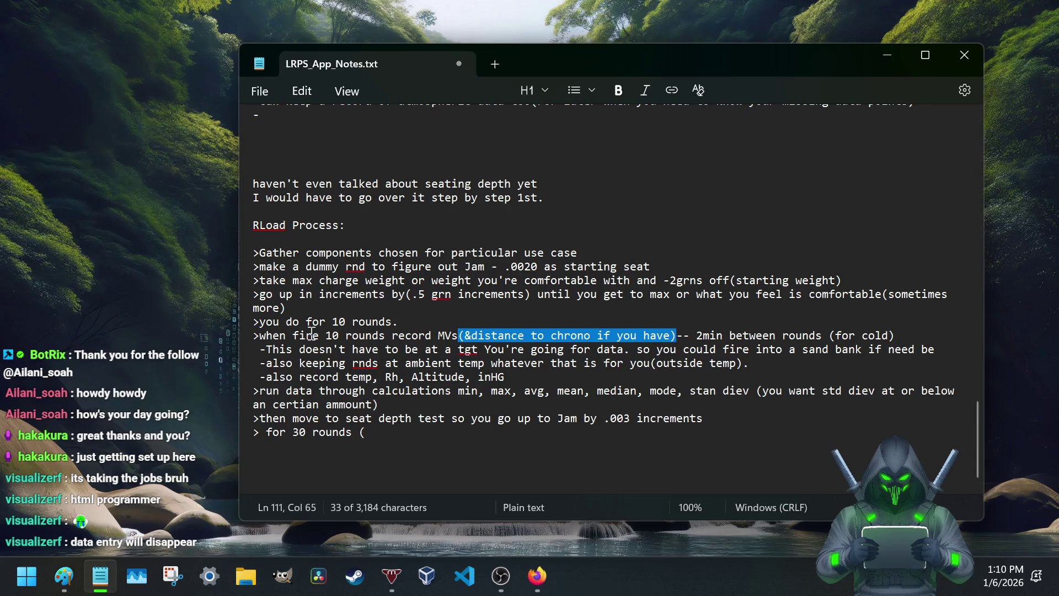
{"action": "left_click", "coordinate": [378, 336]}
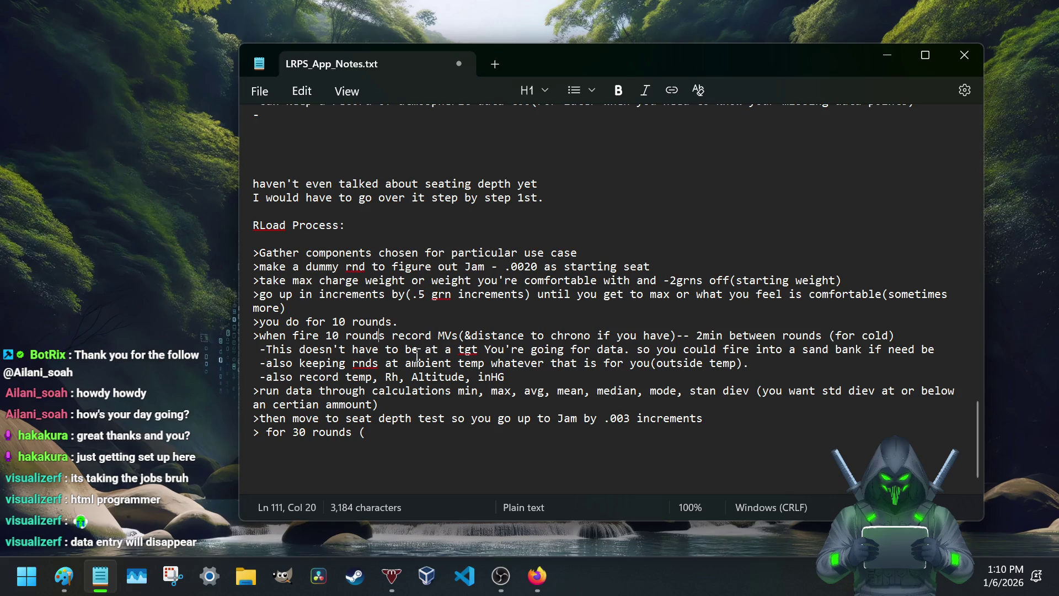
{"action": "left_click_drag", "start_coordinate": [437, 335], "coordinate": [457, 340]}
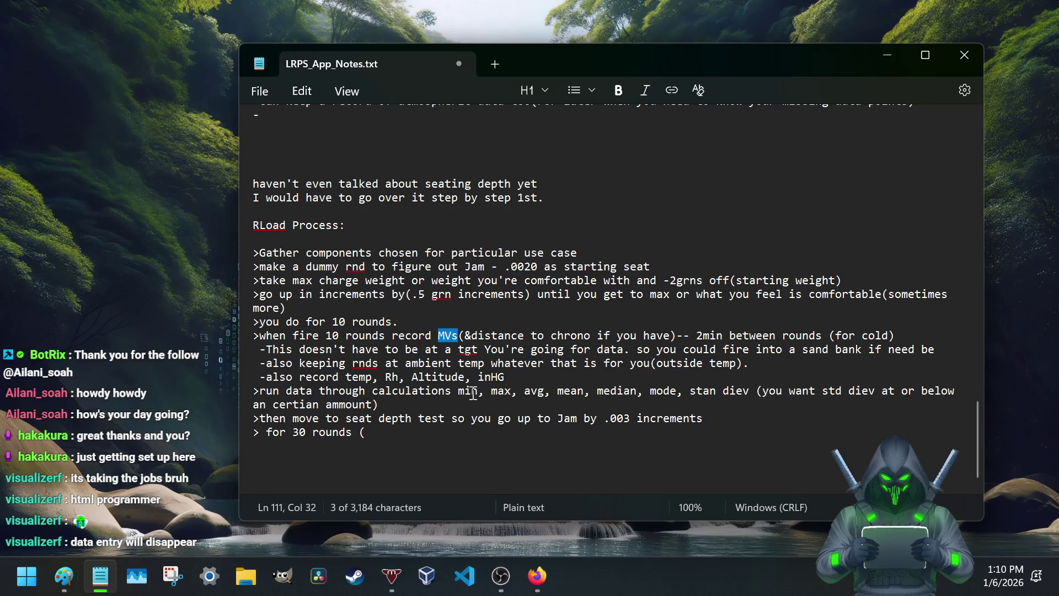
{"action": "left_click_drag", "start_coordinate": [457, 390], "coordinate": [758, 393]}
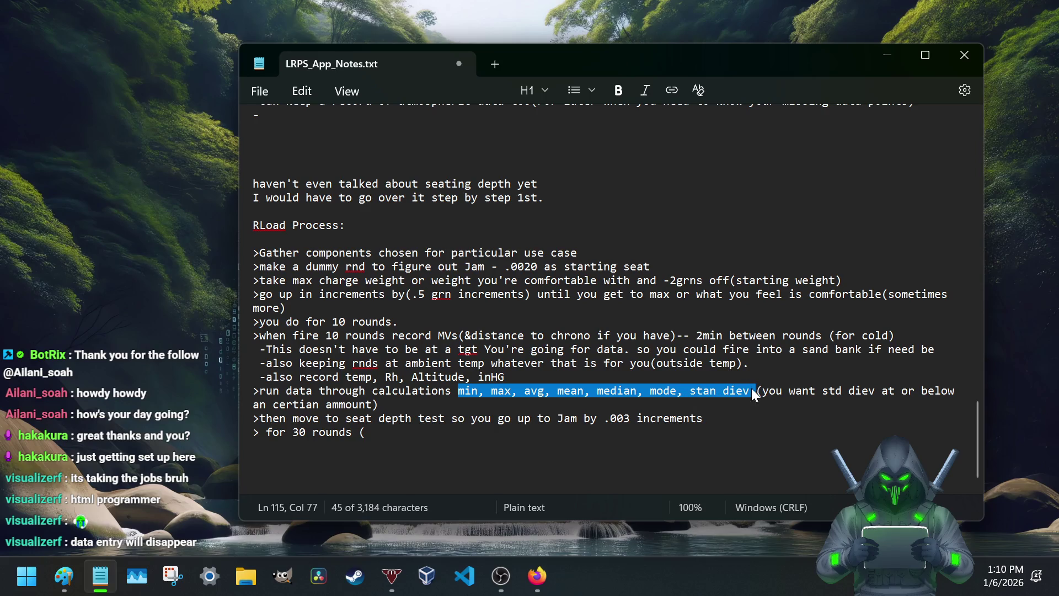
{"action": "key", "text": "ctrl+s"}
{"action": "left_click", "coordinate": [756, 383]}
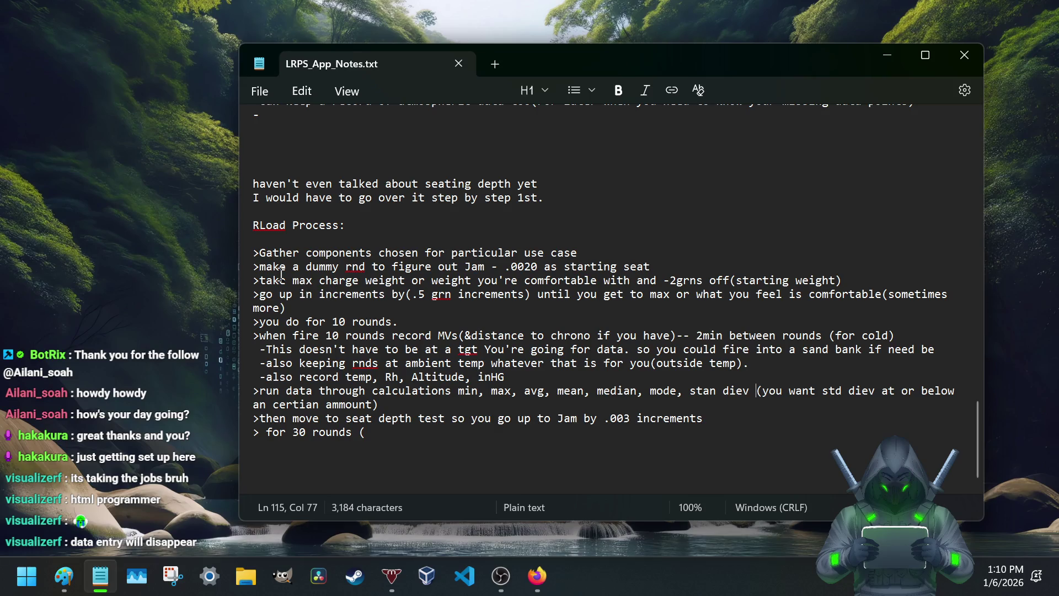
{"action": "scroll", "coordinate": [279, 249], "scroll_direction": "up", "scroll_amount": 5}
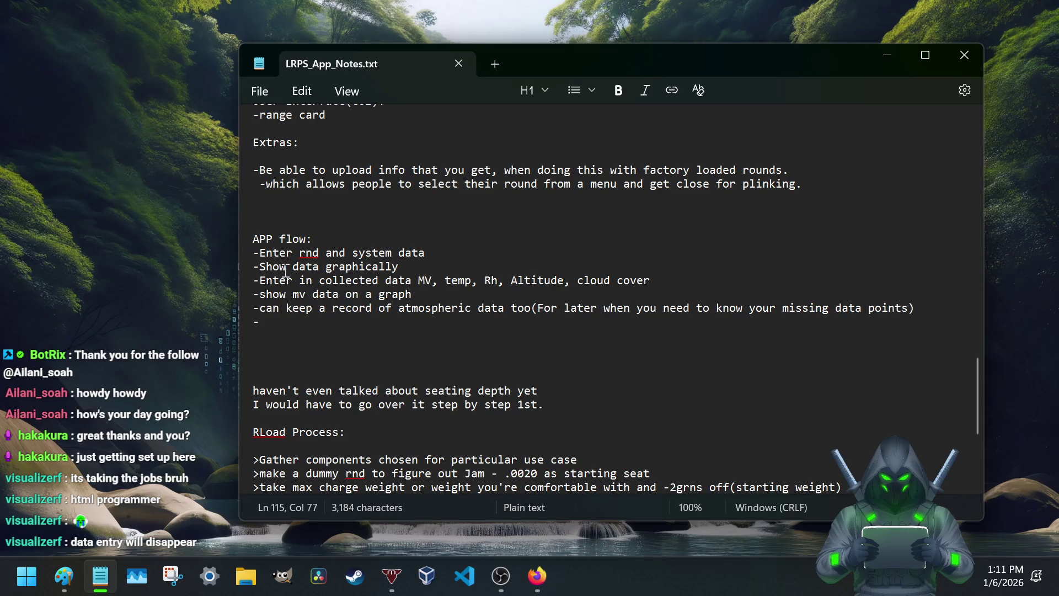
{"action": "scroll", "coordinate": [286, 271], "scroll_direction": "down", "scroll_amount": 3}
{"action": "scroll", "coordinate": [286, 271], "scroll_direction": "down", "scroll_amount": 2}
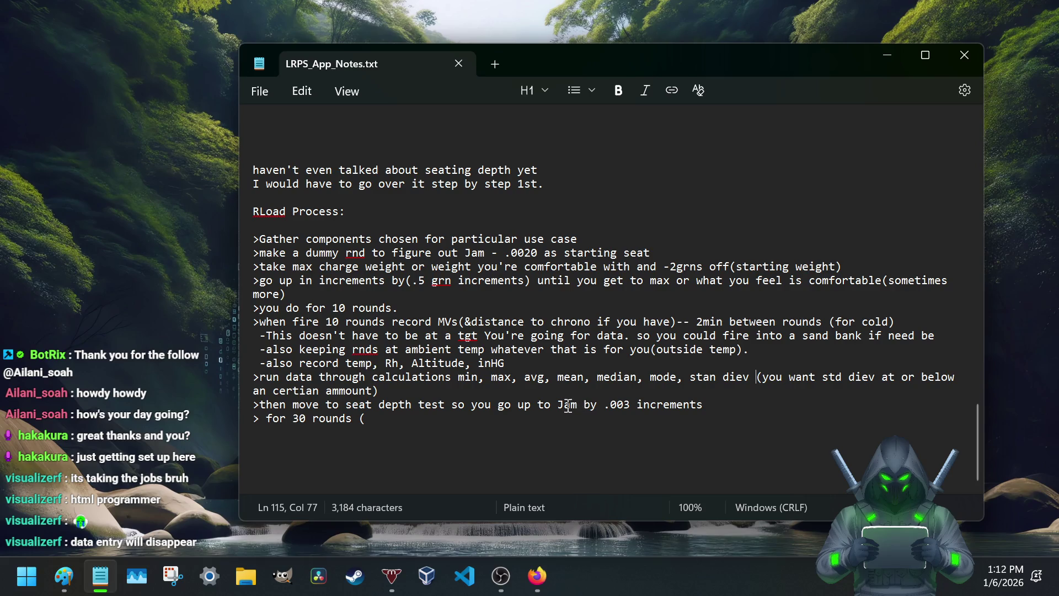
{"action": "left_click_drag", "start_coordinate": [577, 407], "coordinate": [557, 409]}
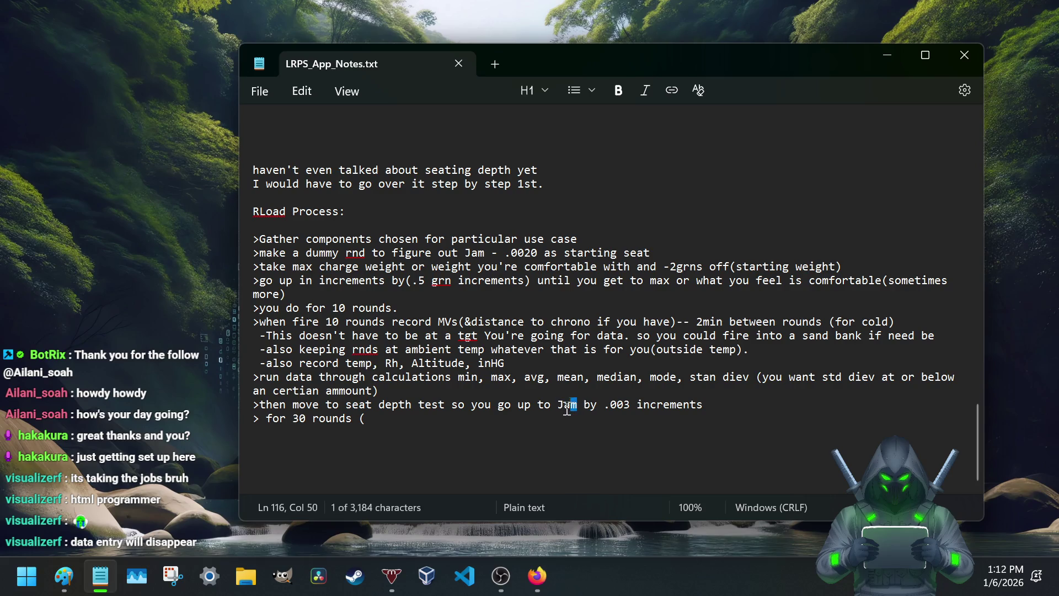
{"action": "type", "text": "near jab"}
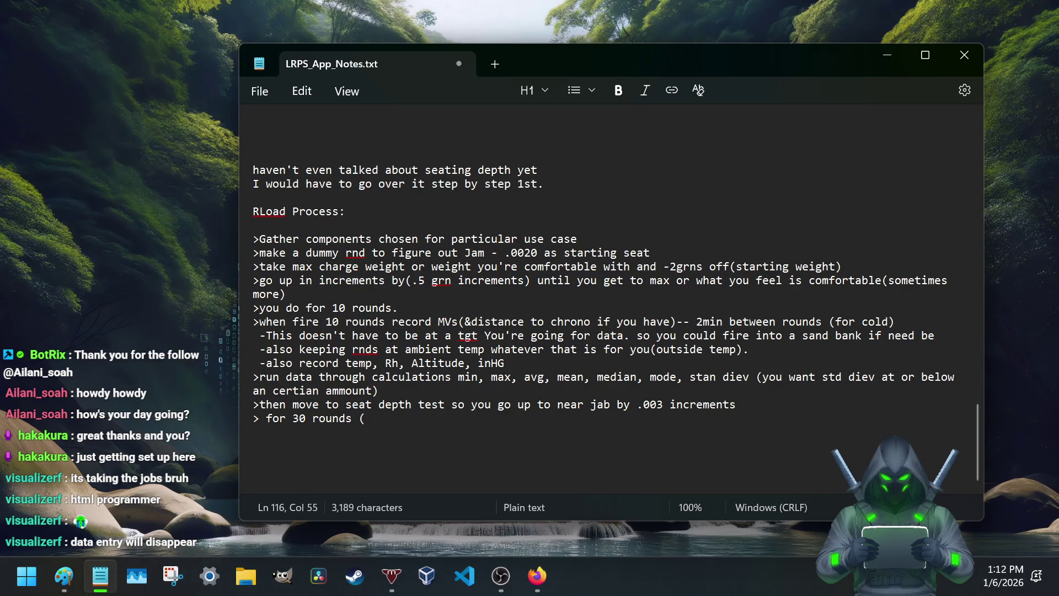
{"action": "type", "text": ","}
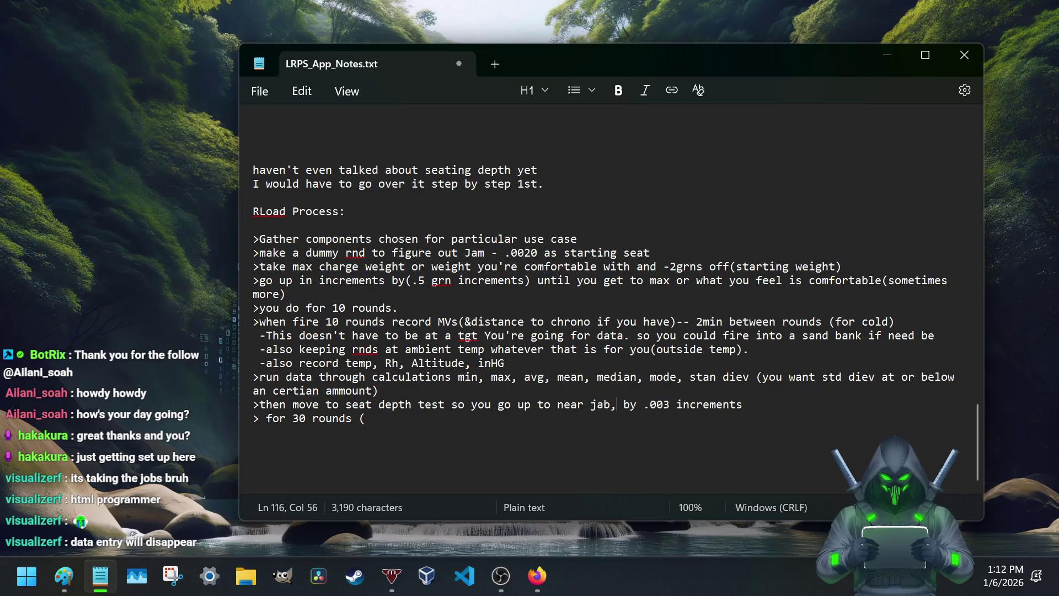
Step: Reword to 'near jab,' with 'each' after increments and end the 30 rounds line with '(This time firing for accuracy)'
{"action": "left_click", "coordinate": [753, 404]}
{"action": "type", "text": "each"}
{"action": "left_click", "coordinate": [393, 415]}
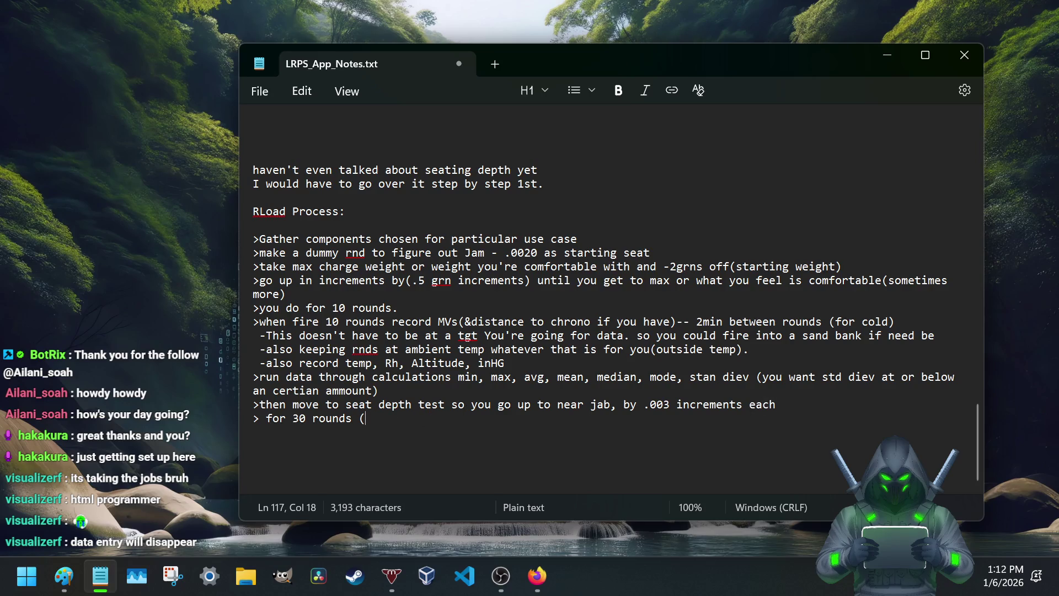
{"action": "type", "text": "This time firing for accuracy)"}
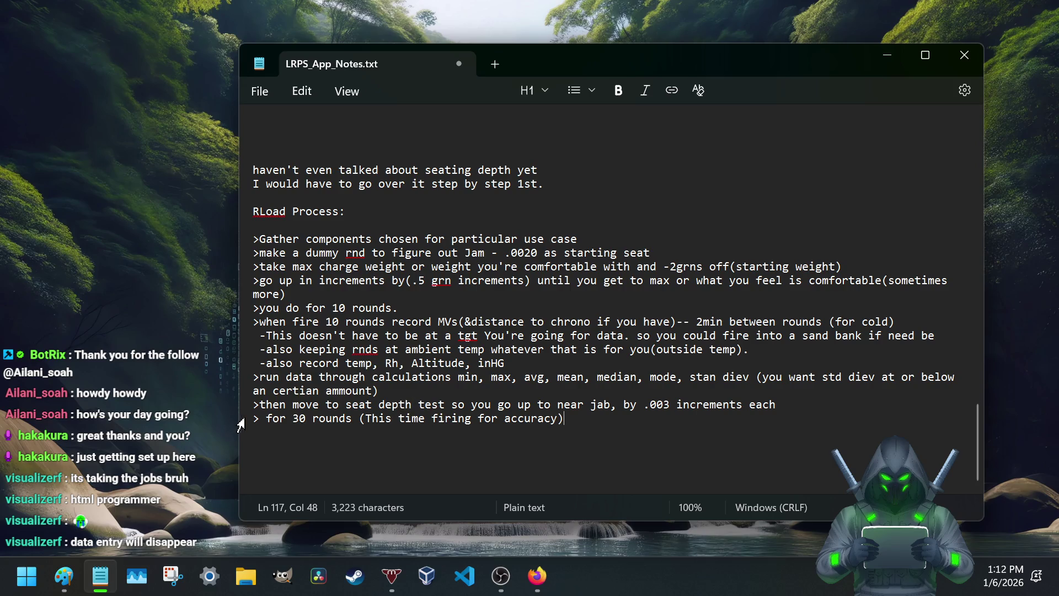
{"action": "left_click", "coordinate": [266, 418]}
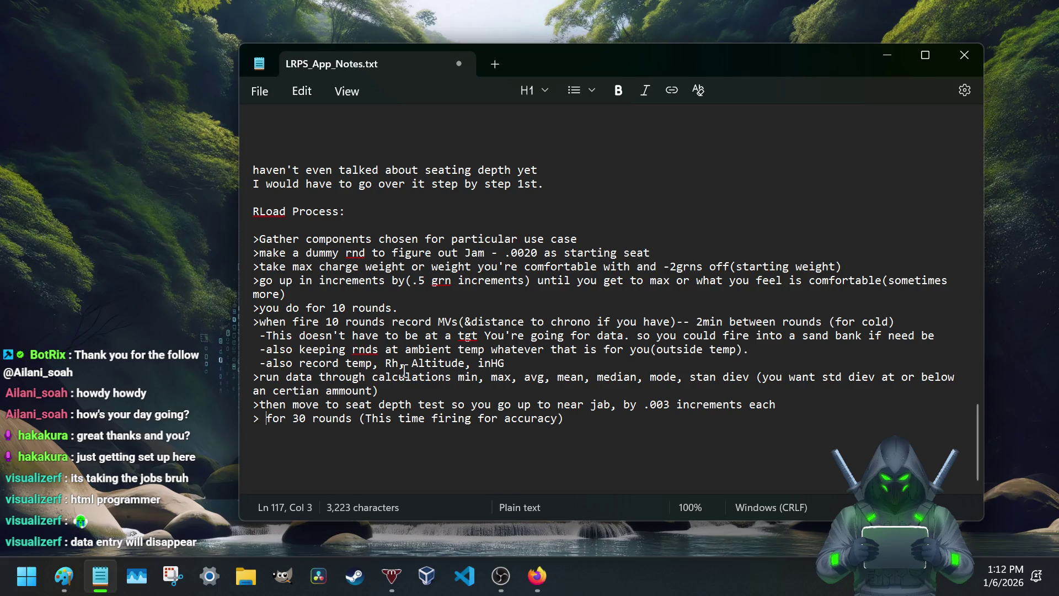
Step: Add the step to repeat the load process and seating depth at those points, 10 rnds each, selecting the most cons..
{"action": "key", "text": "BackSpace"}
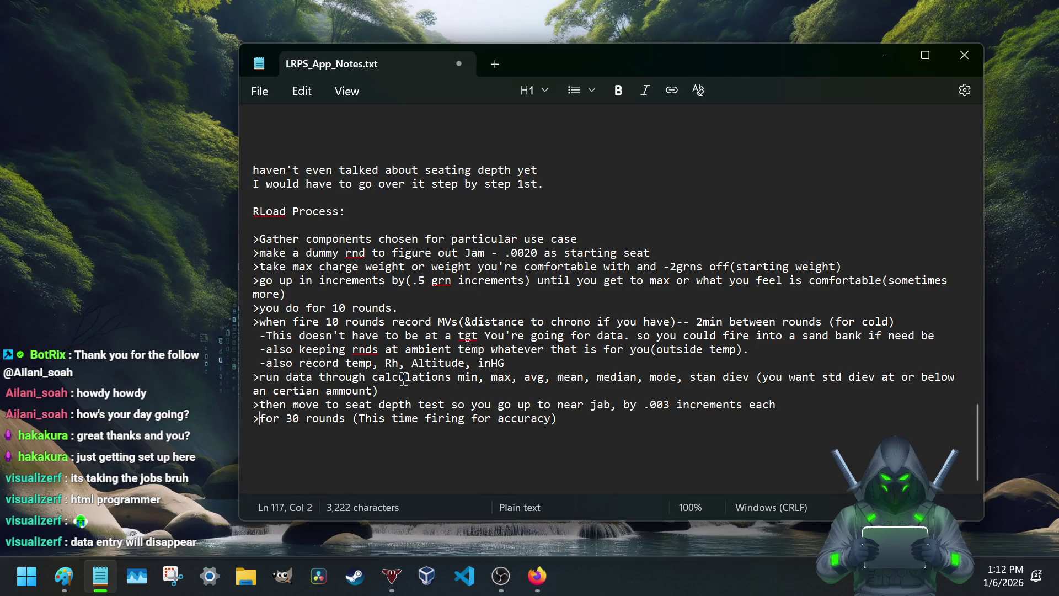
{"action": "left_click", "coordinate": [579, 422]}
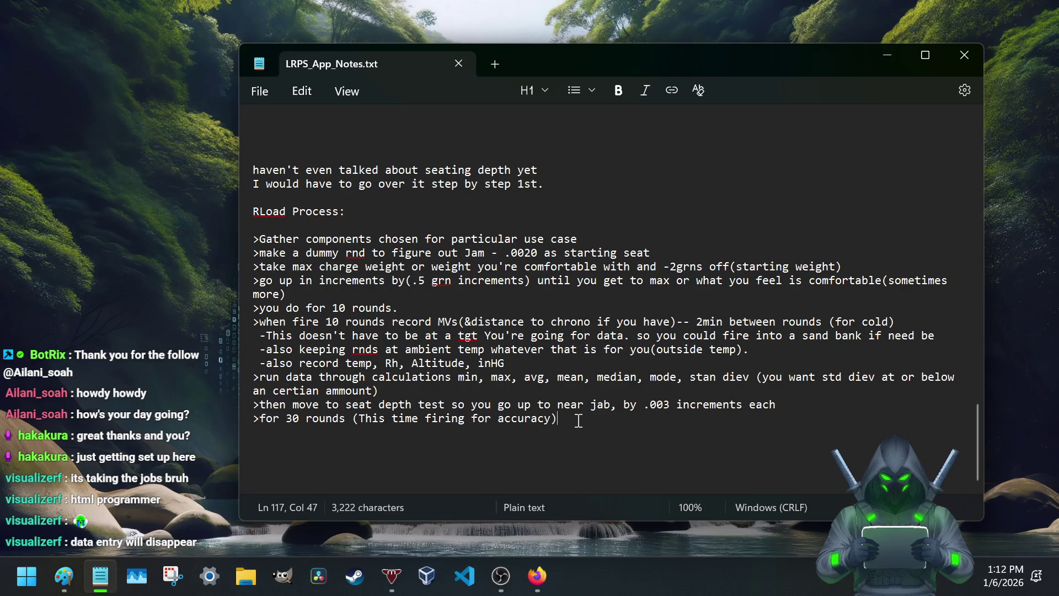
{"action": "key", "text": "Return"}
{"action": "type", "text": ">Selecting the best group that is consistent"}
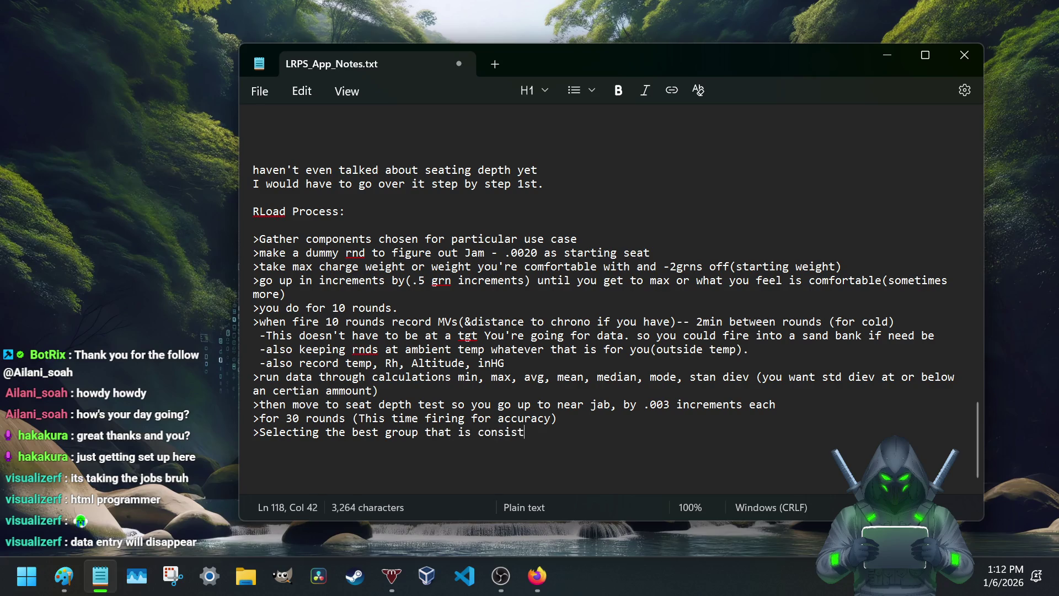
{"action": "type", "text": " ( "}
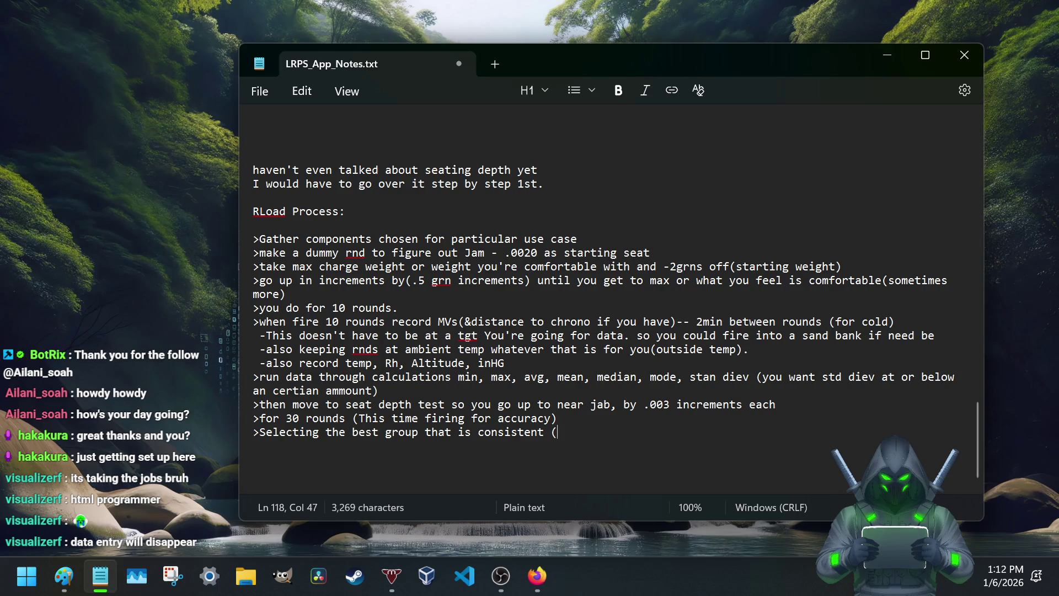
{"action": "type", "text": "Usually"}
{"action": "type", "text": " a couple of them)"}
{"action": "key", "text": "Return"}
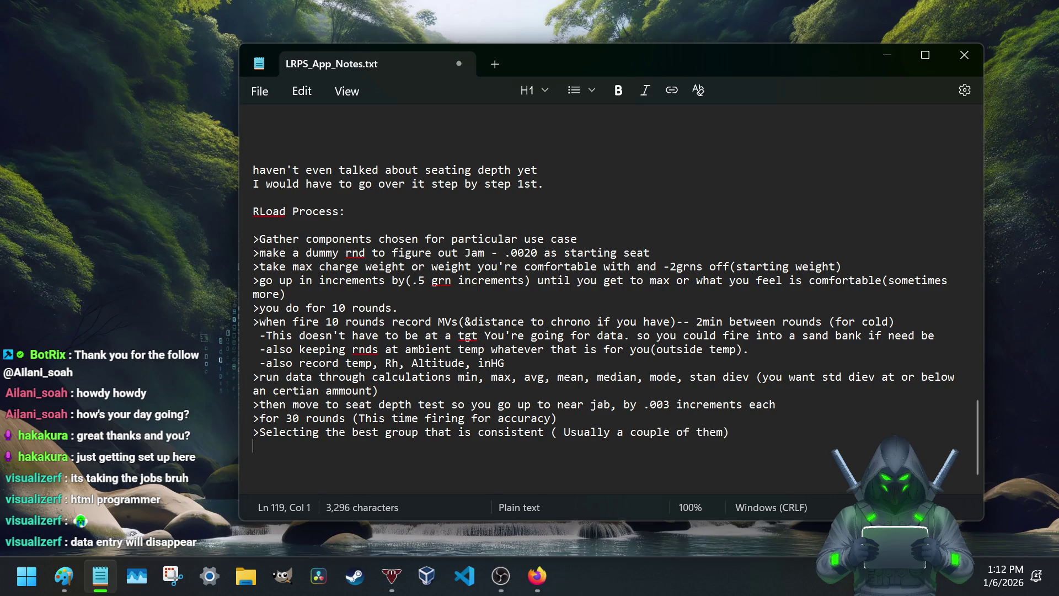
{"action": "type", "text": ">you then repeat the load process and seating"}
{"action": "key", "text": "BackSpace"}
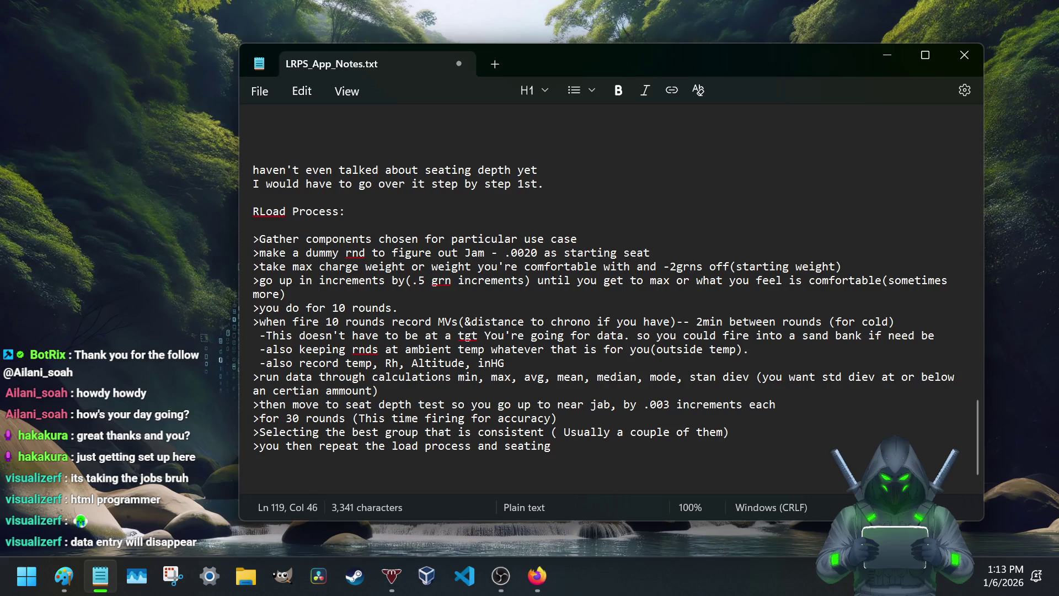
{"action": "type", "text": "depth at those p"}
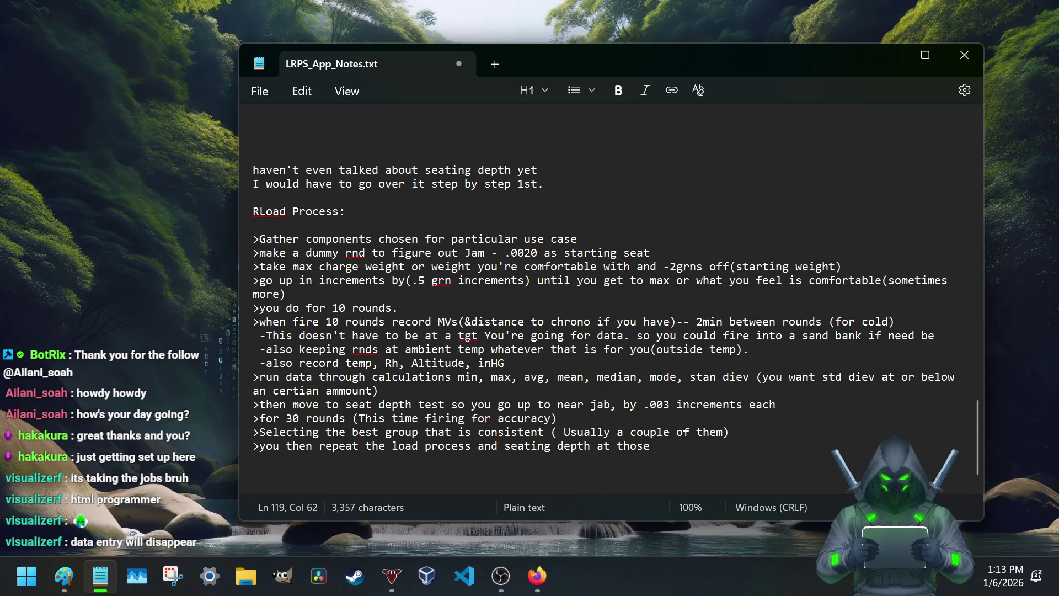
{"action": "type", "text": "oints 10 r"}
{"action": "type", "text": "nds each and select the most consistant one"}
Step: Finish 'consistant one', add the later MV recheck step for barrel wear and attachment changes, and save
{"action": "key", "text": "Return"}
{"action": "type", "text": ">Then later or"}
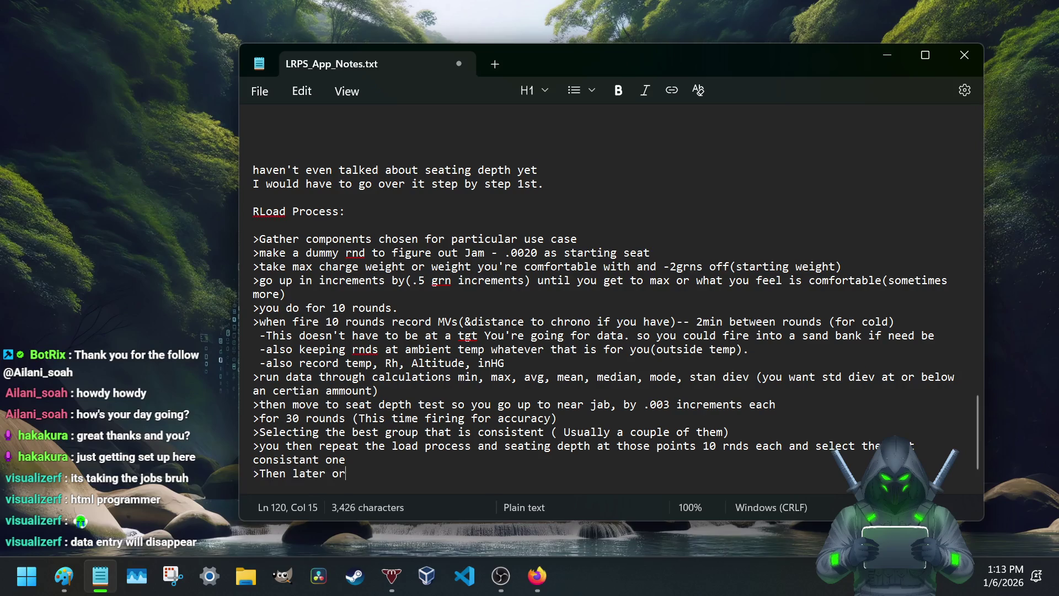
{"action": "type", "text": " rather as time goes on you"}
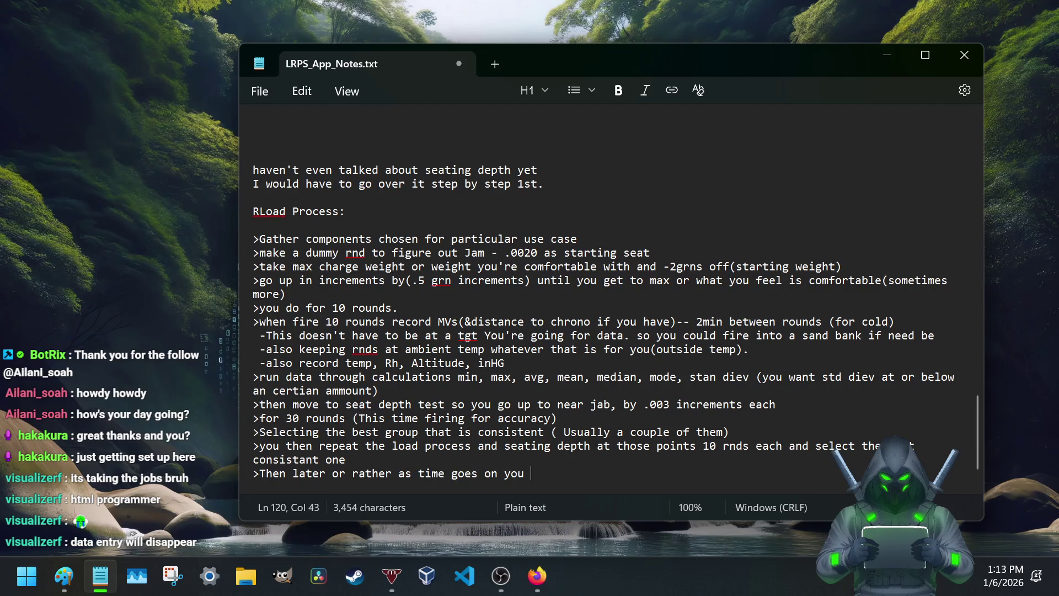
{"action": "scroll", "coordinate": [569, 424], "scroll_direction": "down", "scroll_amount": 2}
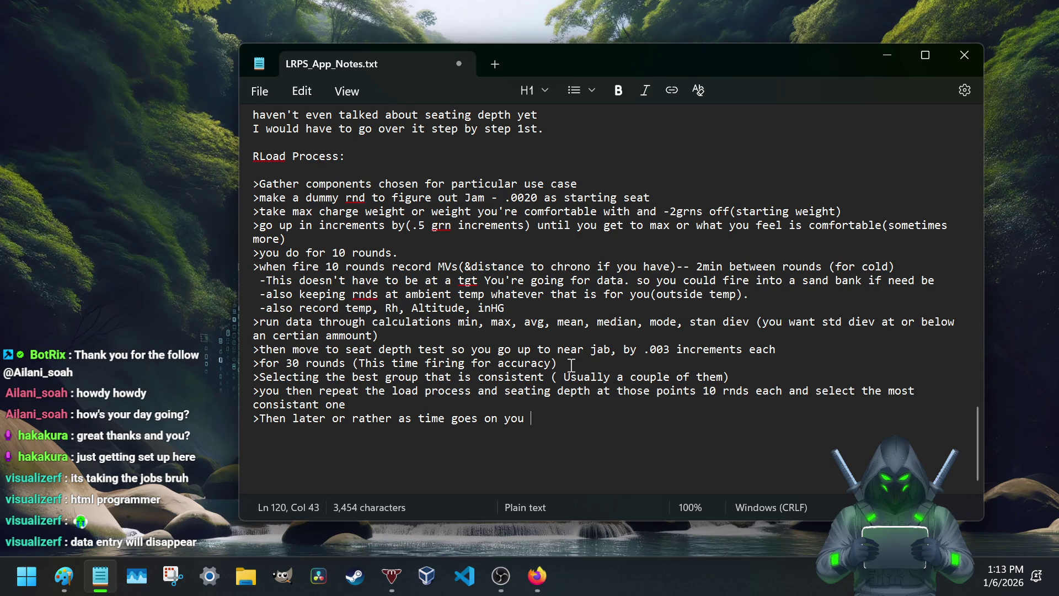
{"action": "type", "text": "re "}
{"action": "type", "text": "o MV a"}
{"action": "key", "text": "BackSpace"}
{"action": "type", "text": "to see if it is still remaining consistant, "}
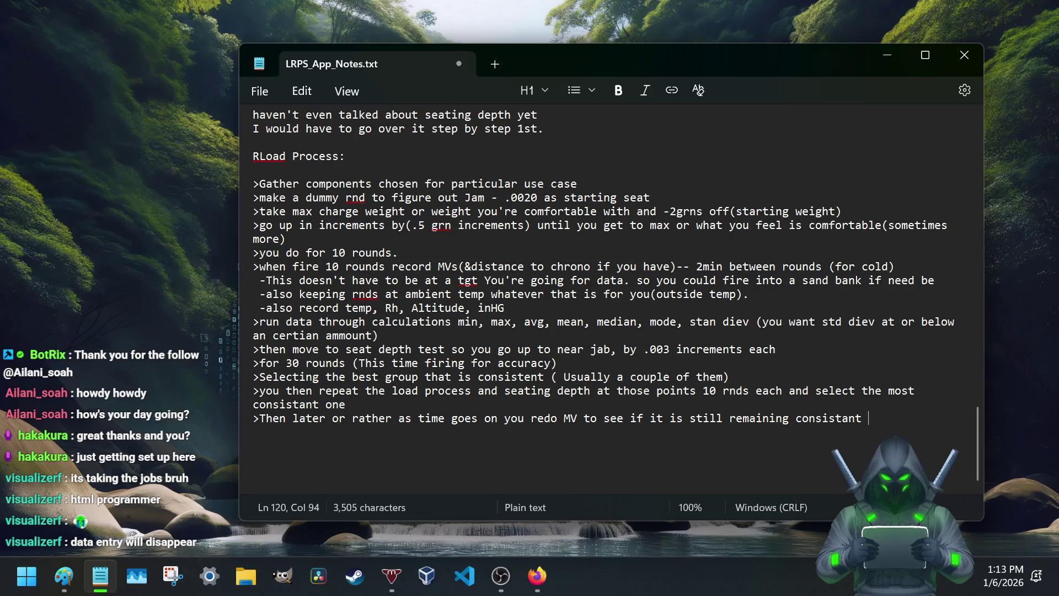
{"action": "type", "text": "because your systme"}
{"action": "key", "text": "BackSpace"}
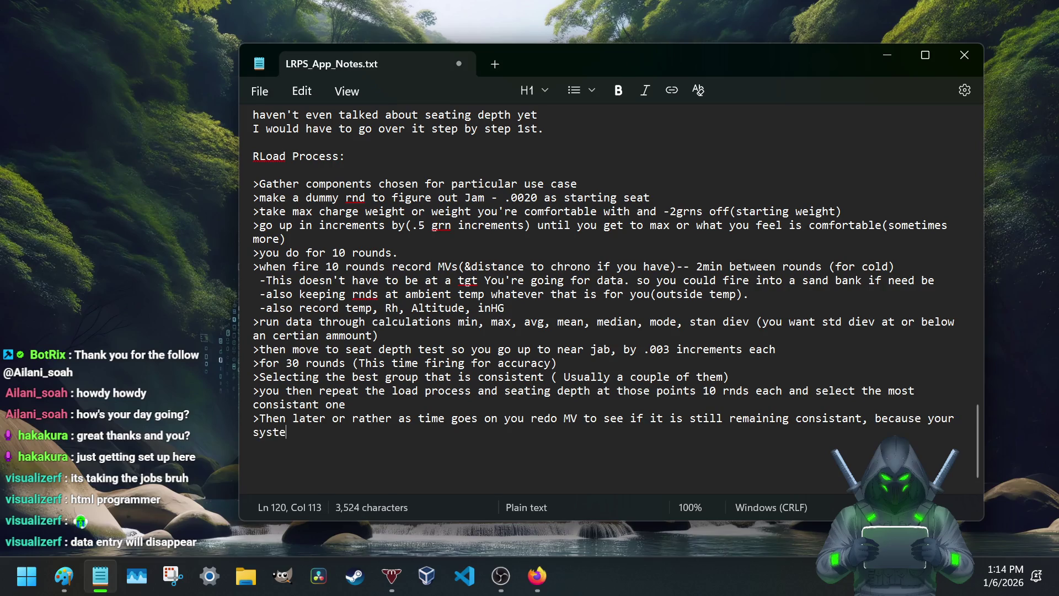
{"action": "type", "text": "em changes."}
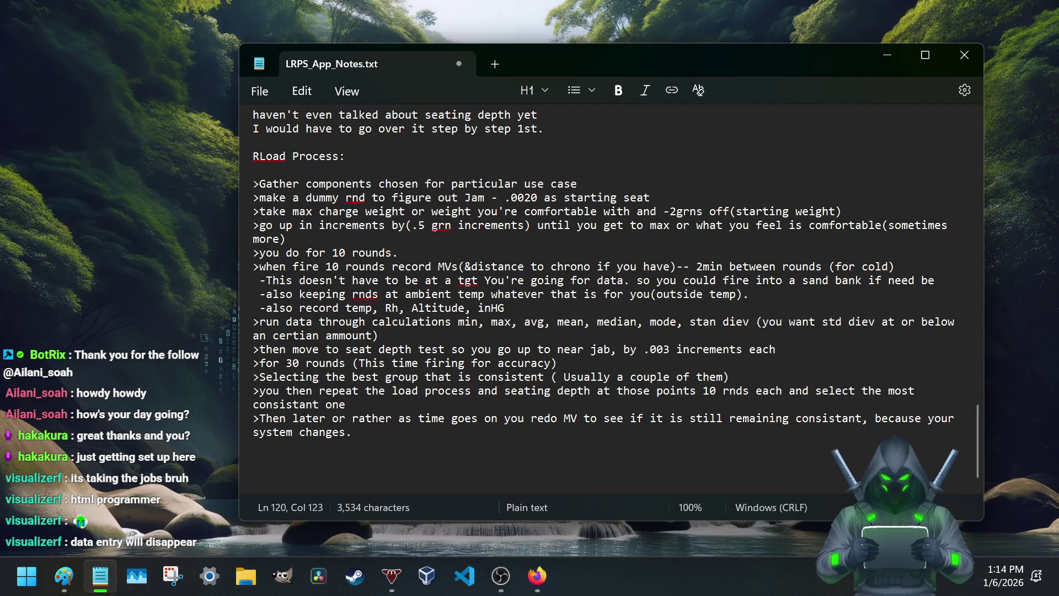
{"action": "type", "text": " (barrel wearan"}
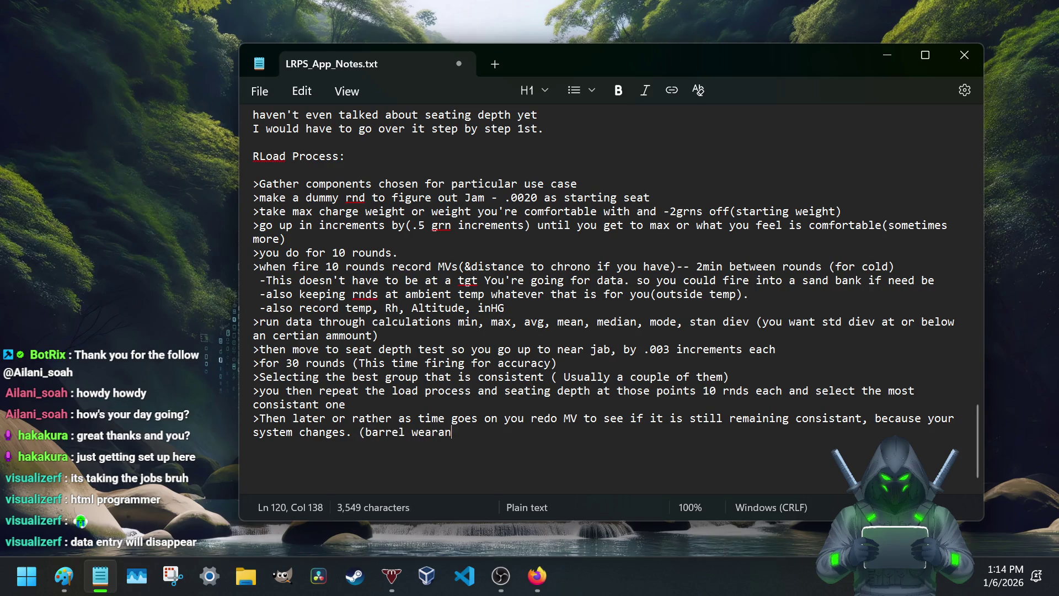
{"action": "type", "text": "dand different attahemet"}
{"action": "key", "text": "BackSpace"}
{"action": "key", "text": "BackSpace"}
{"action": "key", "text": "BackSpace"}
{"action": "key", "text": "BackSpace"}
{"action": "key", "text": "BackSpace"}
{"action": "key", "text": "BackSpace"}
{"action": "type", "text": "ta"}
{"action": "type", "text": "hments making "}
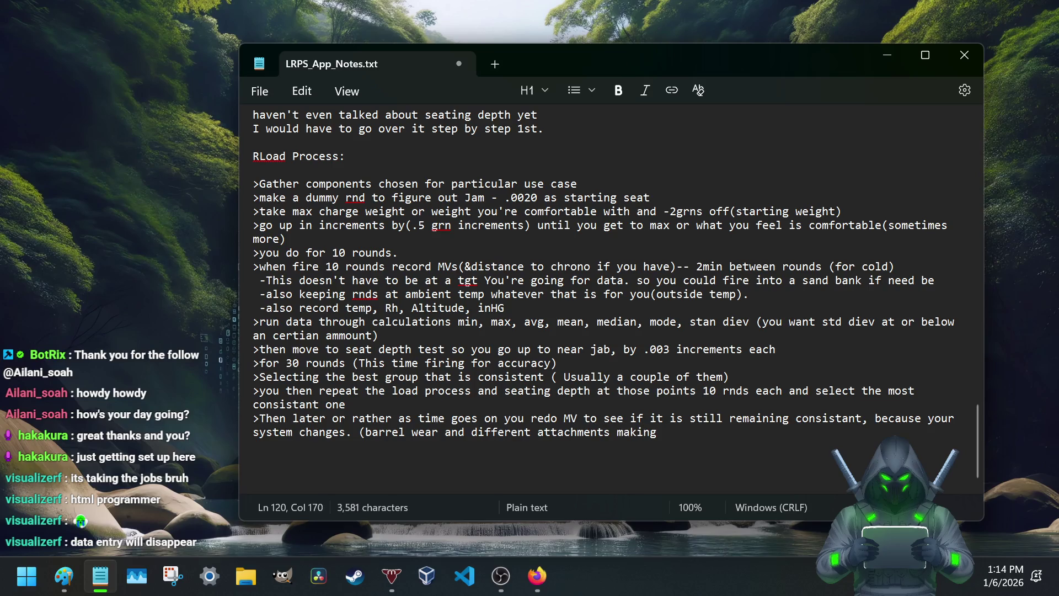
{"action": "type", "text": "V "}
{"action": "type", "text": "# changes)"}
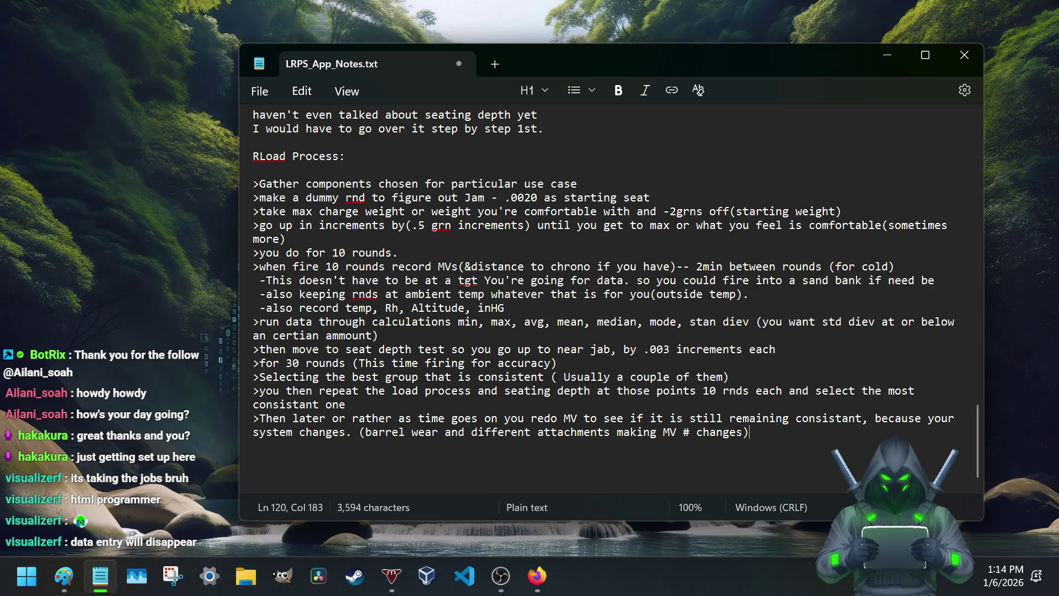
{"action": "key", "text": "ctrl+s"}
{"action": "left_click", "coordinate": [479, 197]}
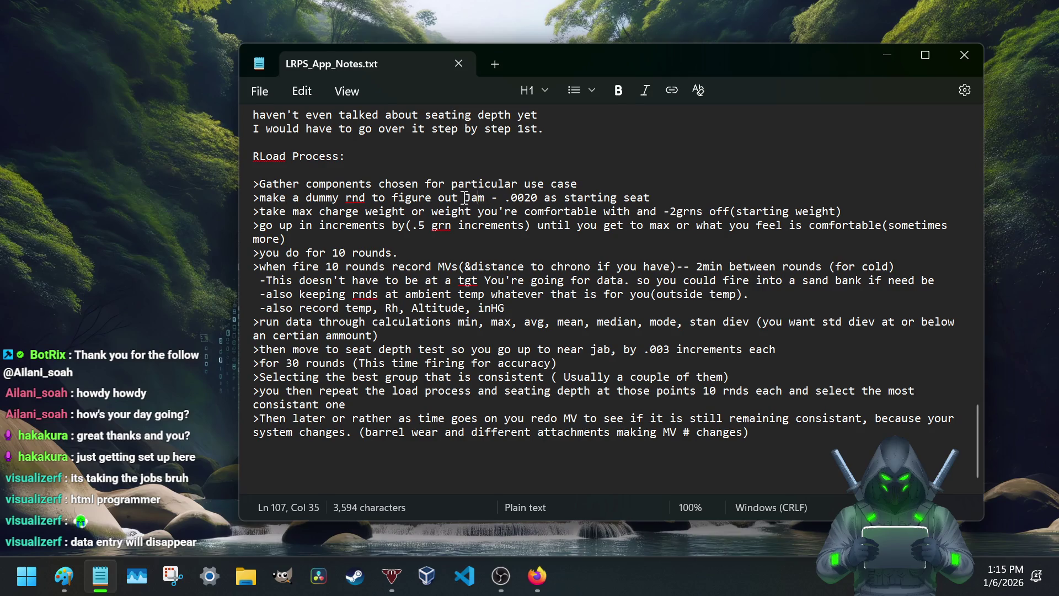
Step: Add '(figuring out for your system)' right after .0020 in the jam step
{"action": "left_click", "coordinate": [539, 197]}
{"action": "type", "text": "(figuring out for yoeur"}
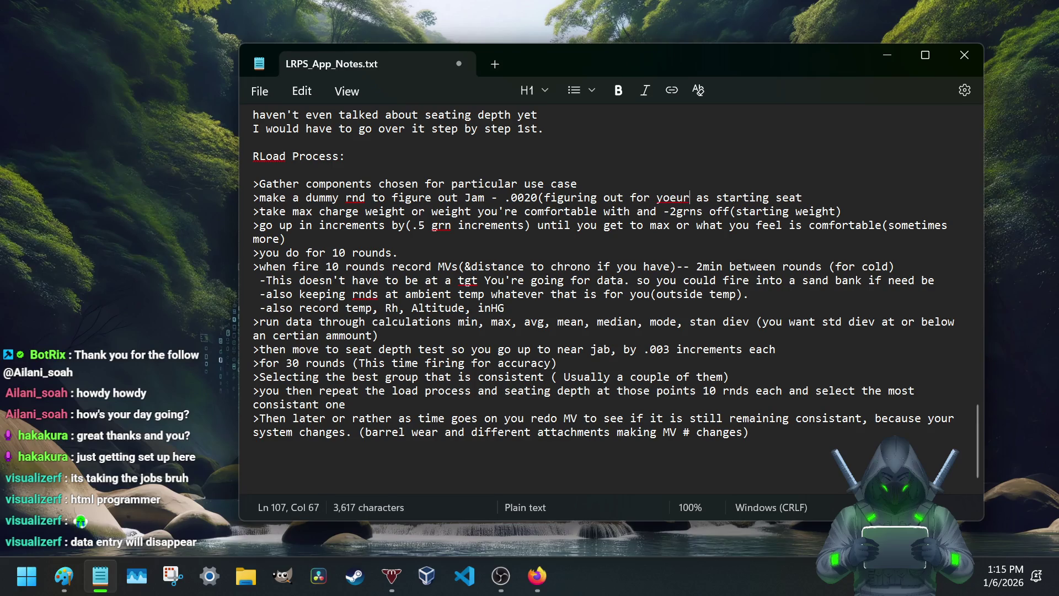
{"action": "key", "text": "BackSpace"}
{"action": "type", "text": "ur system"}
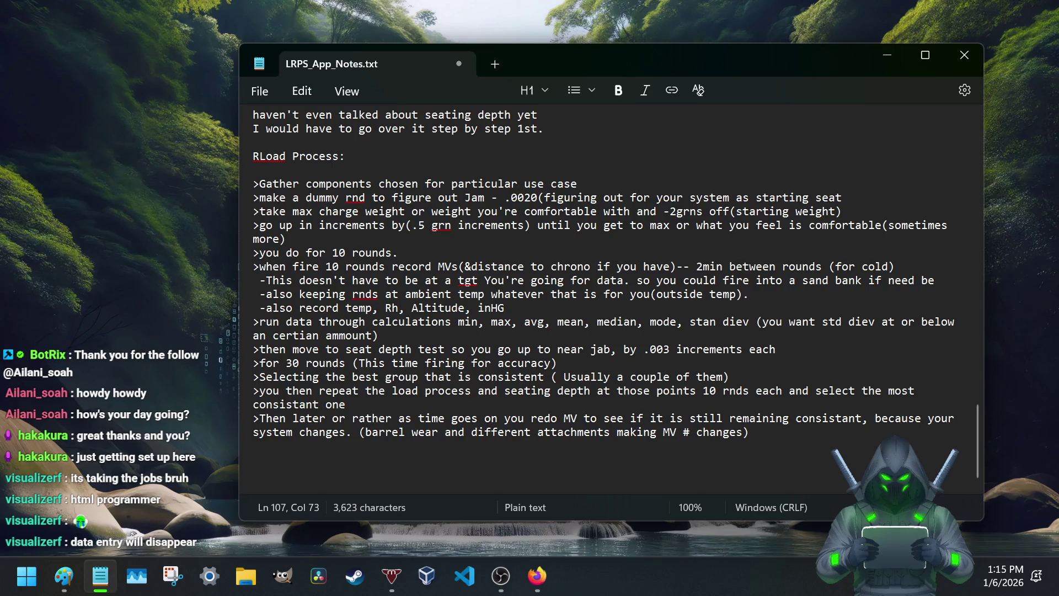
{"action": "type", "text": ")"}
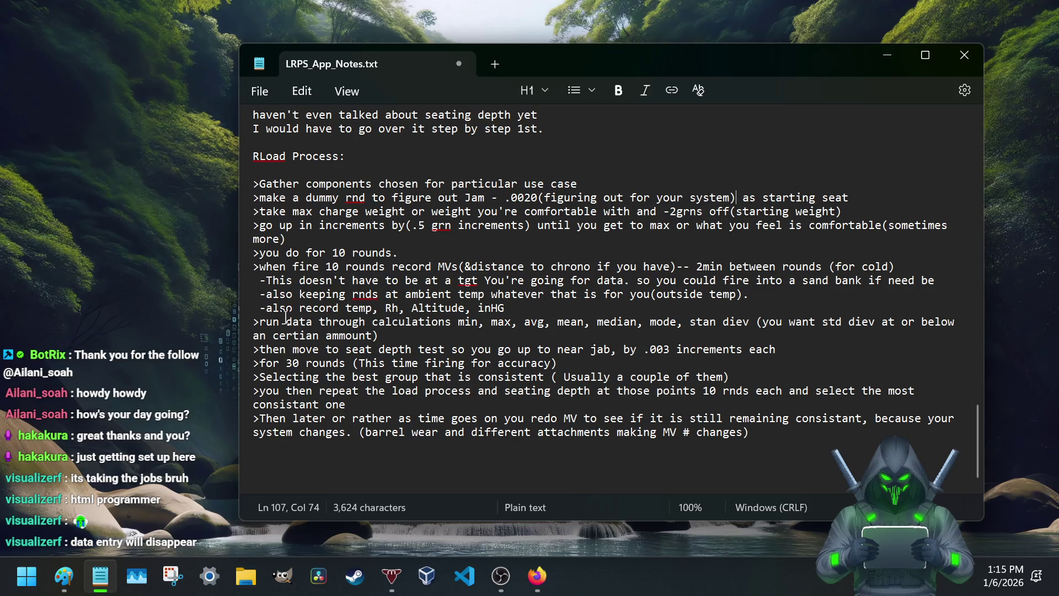
{"action": "left_click", "coordinate": [743, 198]}
{"action": "scroll", "coordinate": [795, 249], "scroll_direction": "down", "scroll_amount": 1}
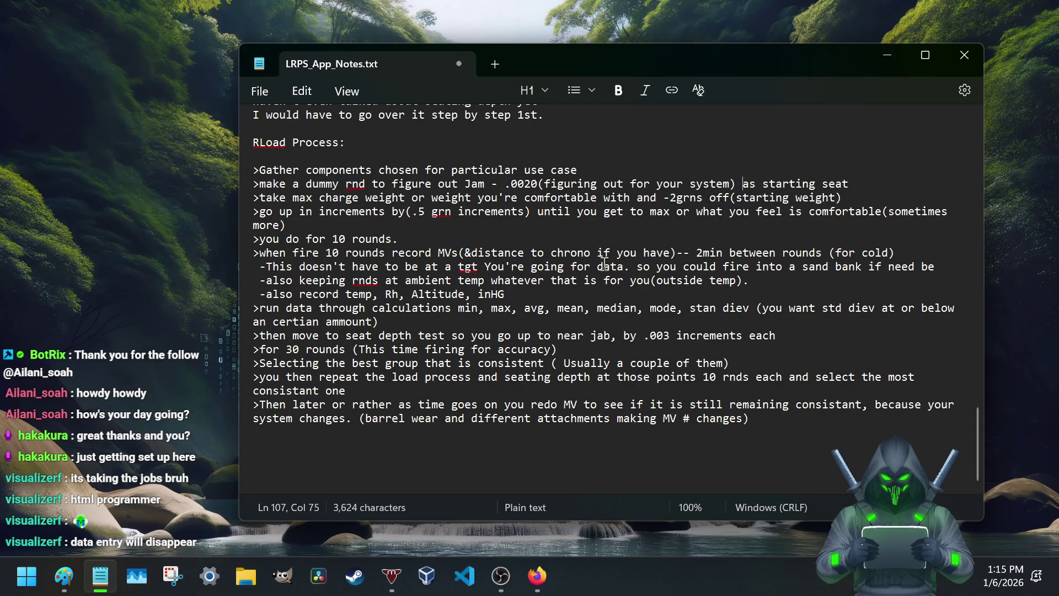
Step: Separate '-2 grns' with a space and save the notes file
{"action": "left_click", "coordinate": [677, 197]}
{"action": "key", "text": "ctrl+s"}
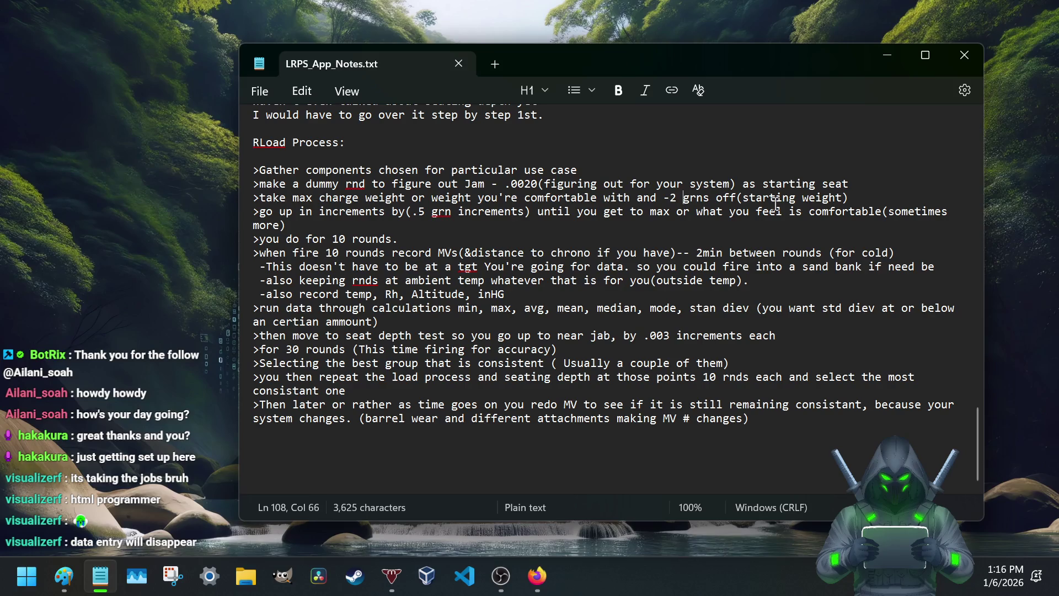
{"action": "left_click", "coordinate": [859, 203]}
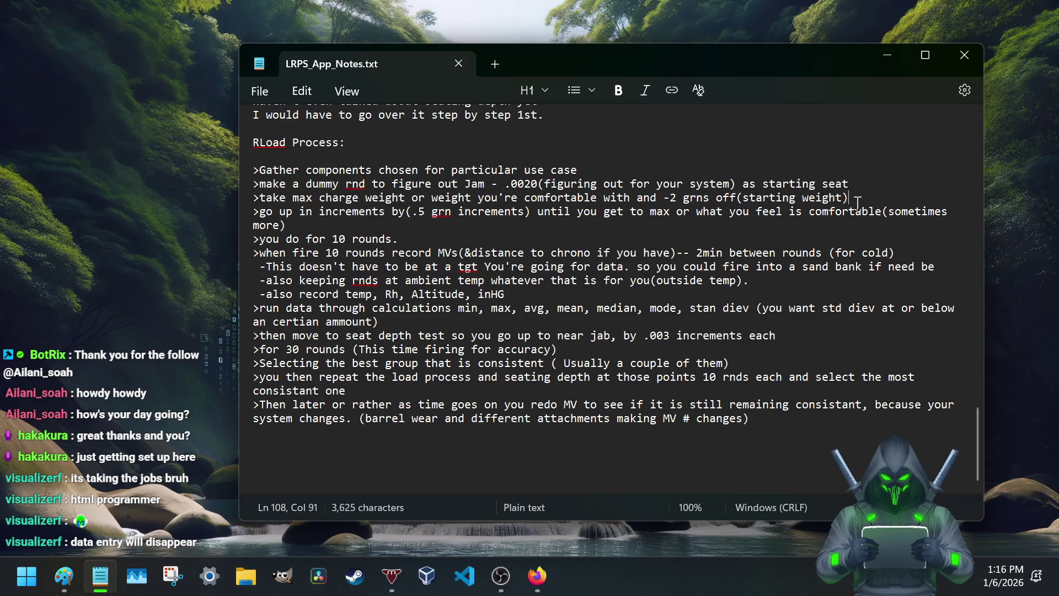
{"action": "type", "text": "--"}
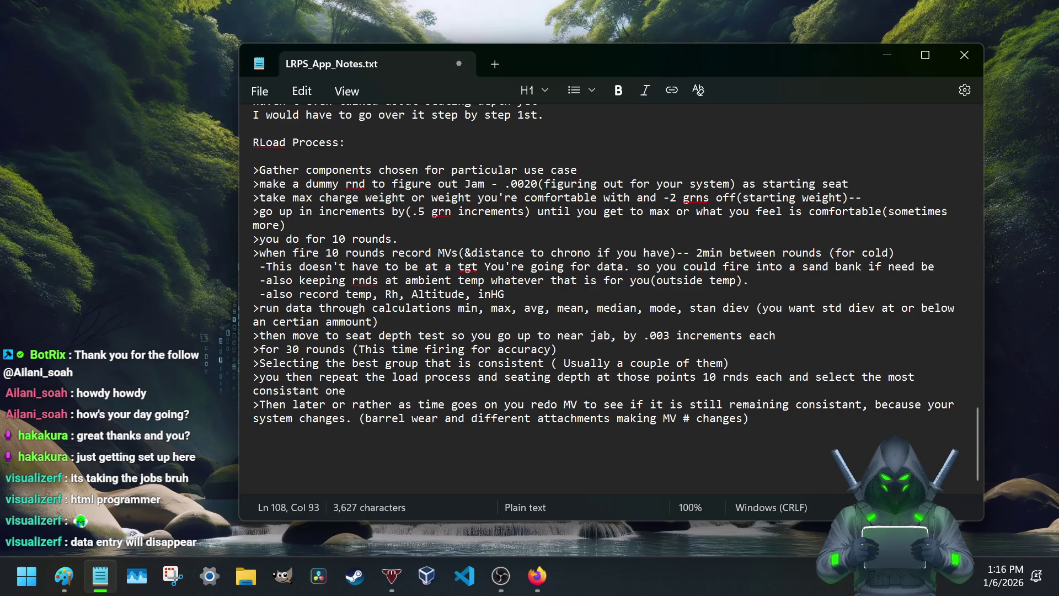
{"action": "type", "text": "*this is done to"}
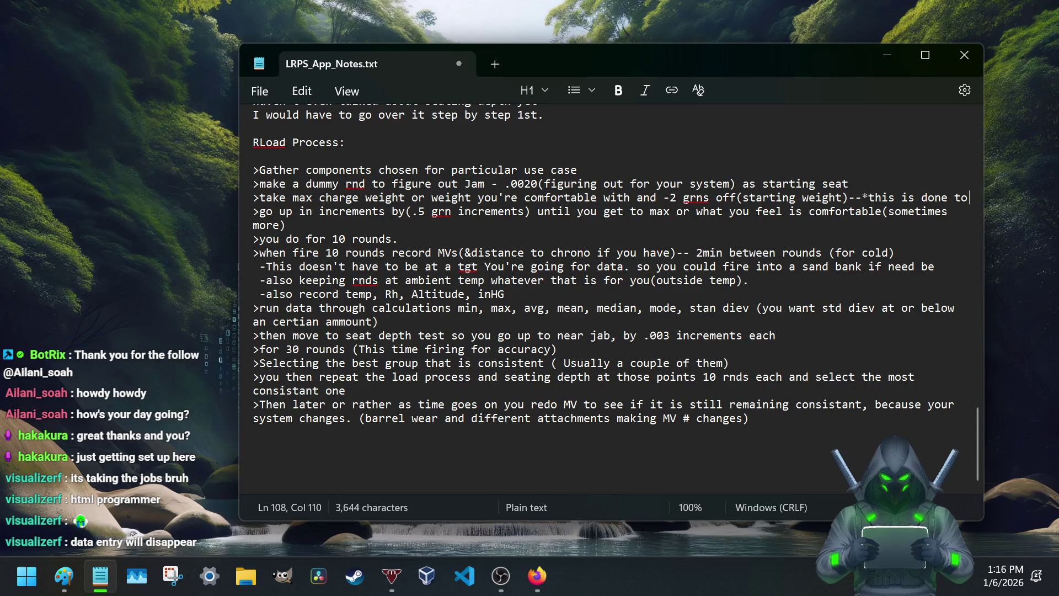
{"action": "type", "text": " nc"}
Step: Append '--*this is done to increase barrel life.' after '(starting weight)', removing stray backticks
{"action": "key", "text": "BackSpace"}
{"action": "key", "text": "BackSpace"}
{"action": "type", "text": "inc"}
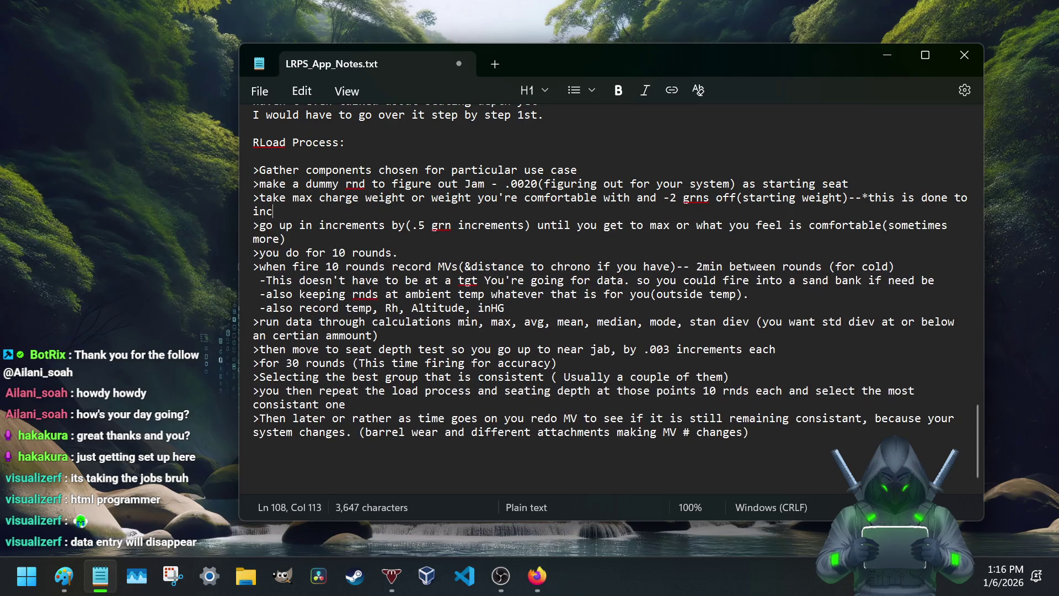
{"action": "type", "text": "rease barrel life"}
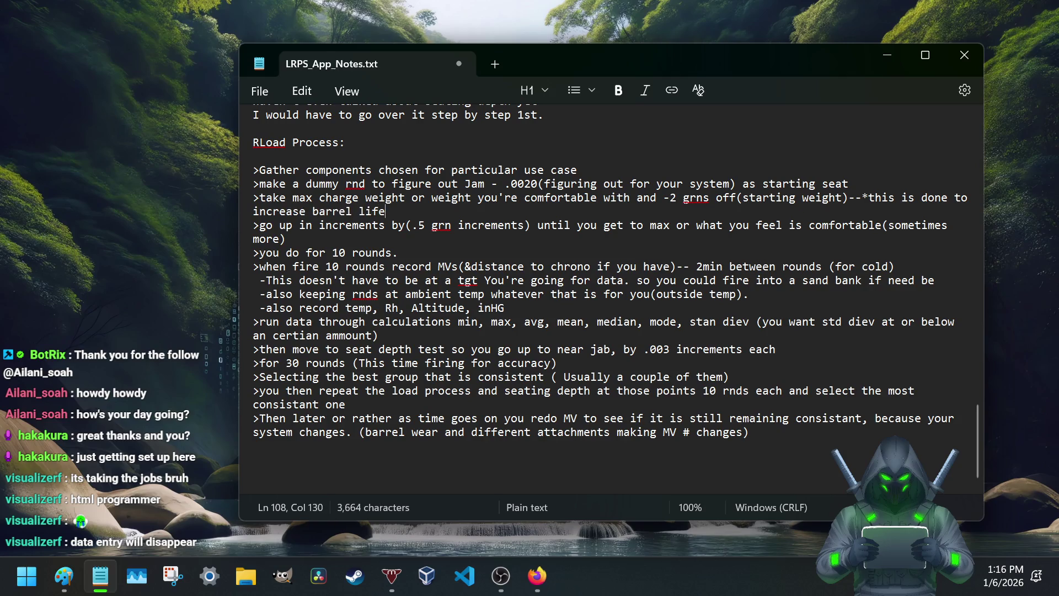
{"action": "type", "text": "."}
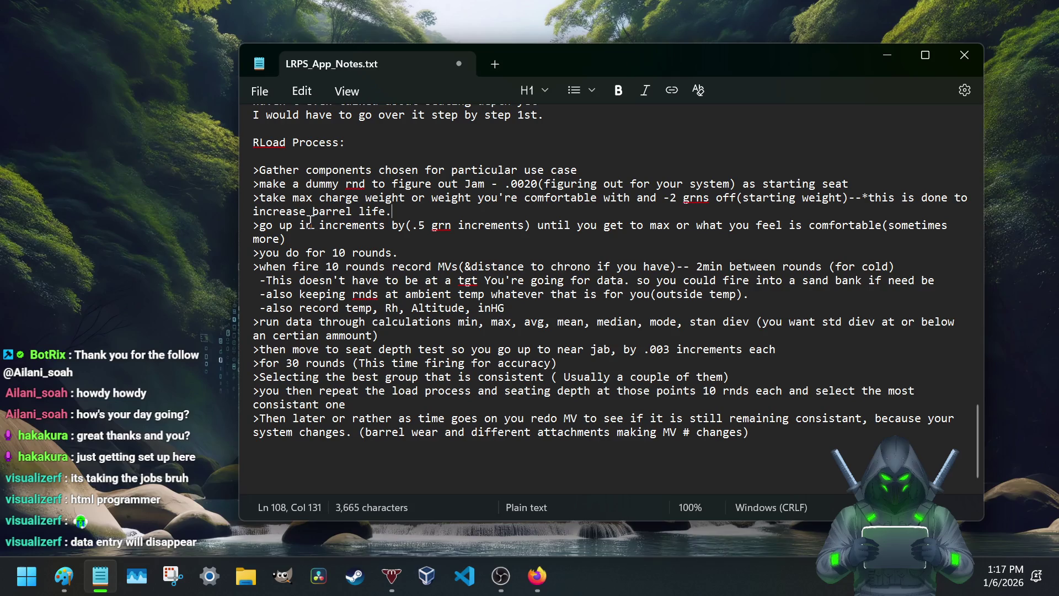
{"action": "type", "text": "`````````"}
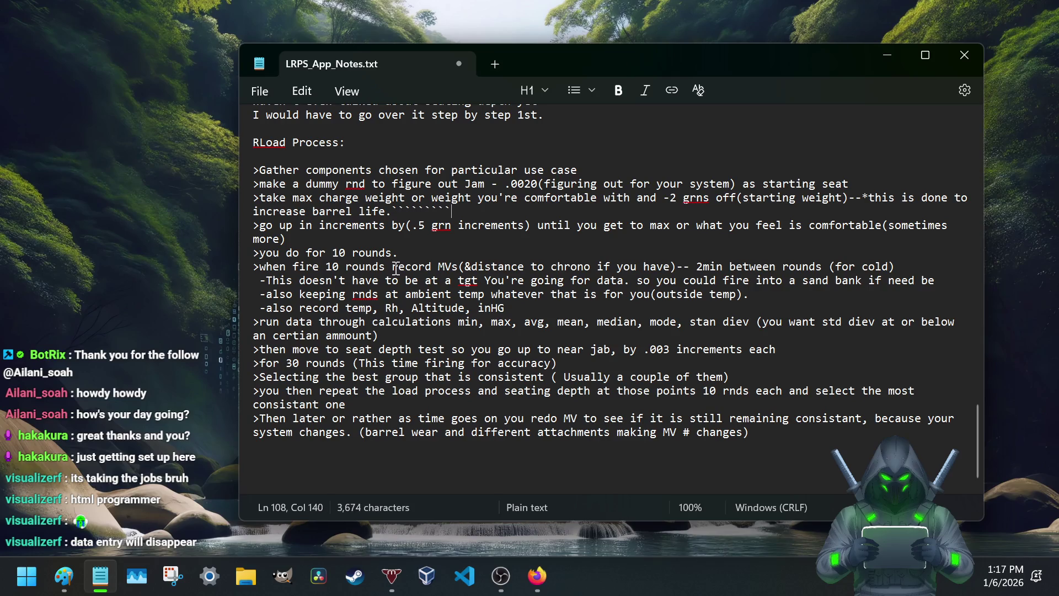
{"action": "key", "text": "BackSpace"}
{"action": "key", "text": "BackSpace"}
{"action": "key", "text": "BackSpace"}
{"action": "key", "text": "BackSpace"}
{"action": "key", "text": "BackSpace"}
{"action": "key", "text": "BackSpace"}
{"action": "key", "text": "BackSpace"}
{"action": "key", "text": "BackSpace"}
{"action": "key", "text": "BackSpace"}
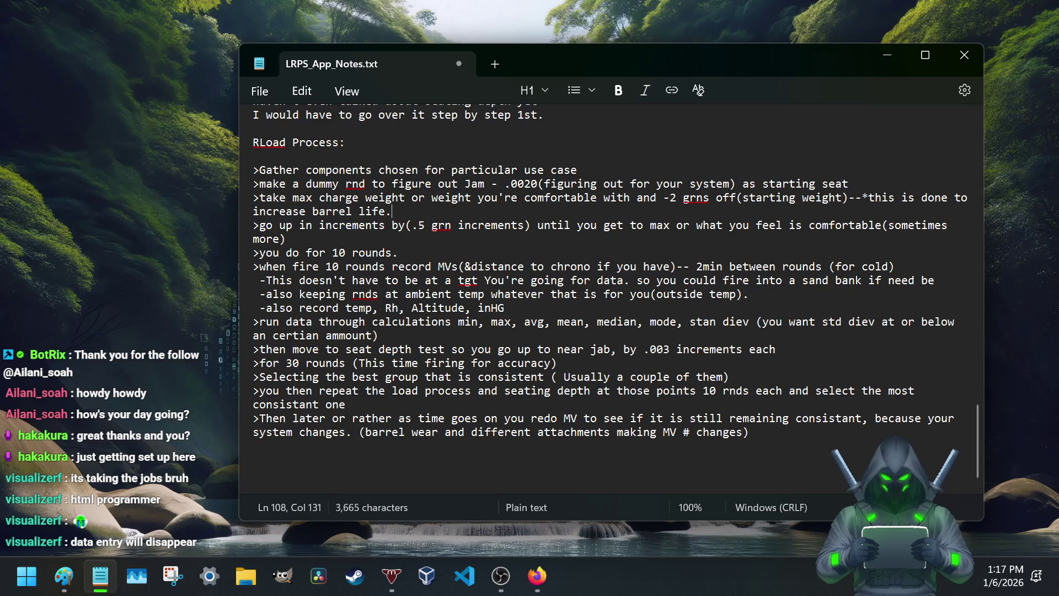
{"action": "key", "text": "alt+Tab"}
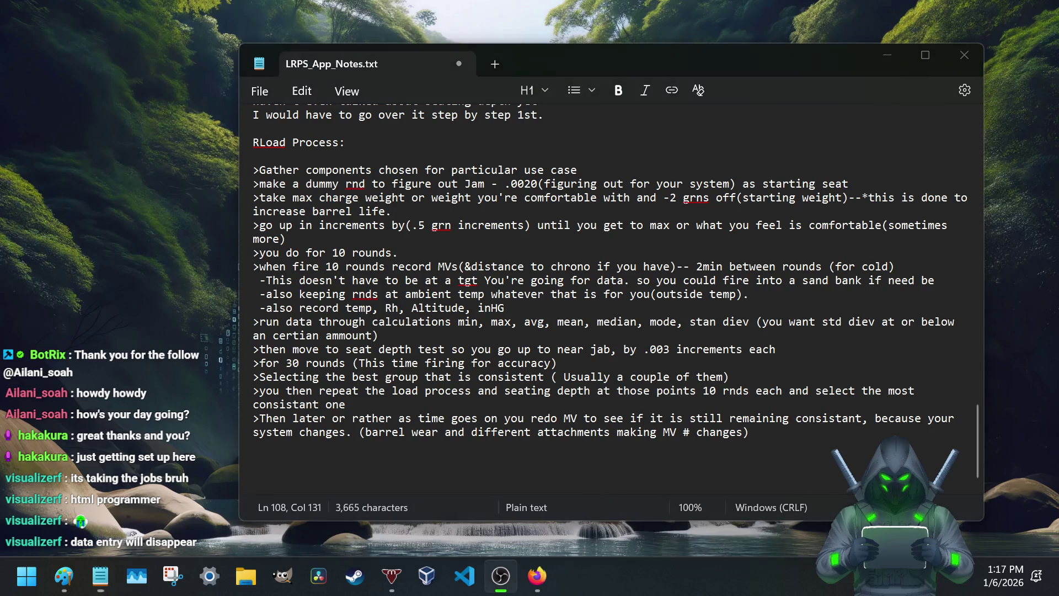
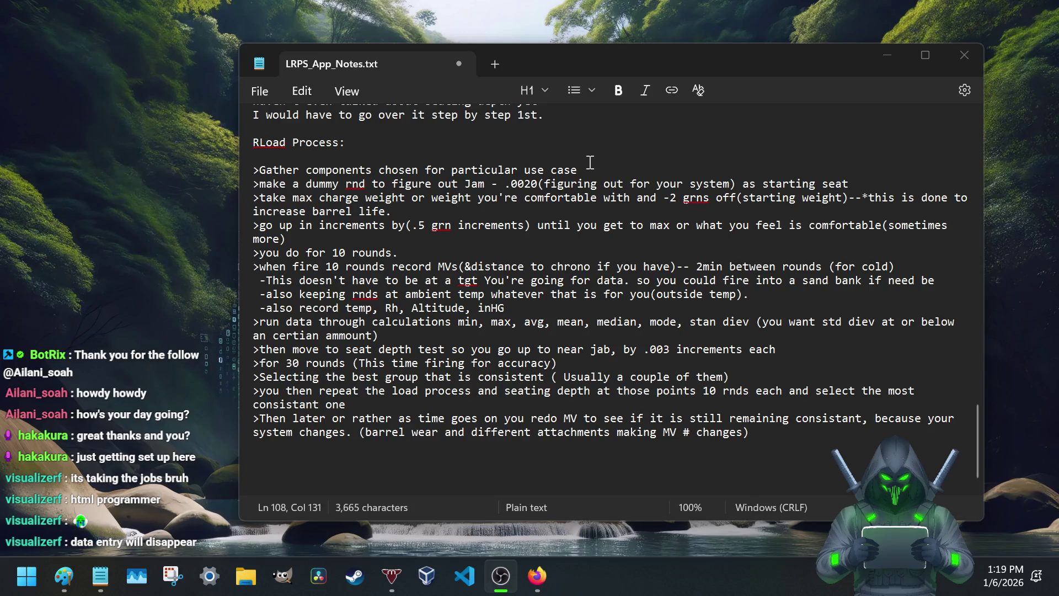
Step: Review the Jam - .0020 starting seat line, then place the cursor just after 'increase barrel life.' for the wiggle-room remark
{"action": "left_click_drag", "start_coordinate": [465, 184], "coordinate": [597, 186]}
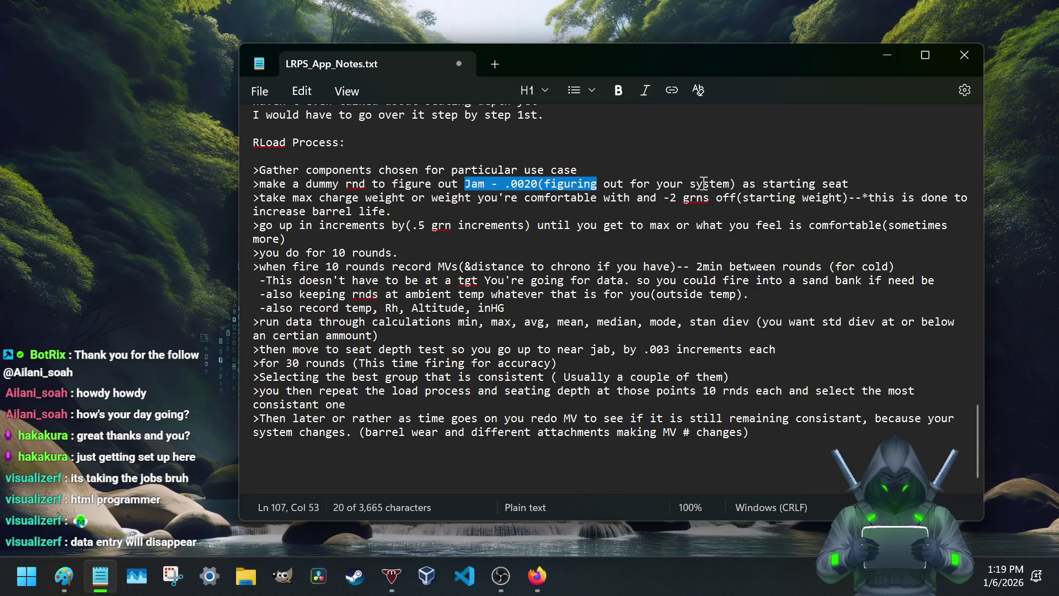
{"action": "left_click", "coordinate": [814, 180]}
{"action": "left_click", "coordinate": [857, 181]}
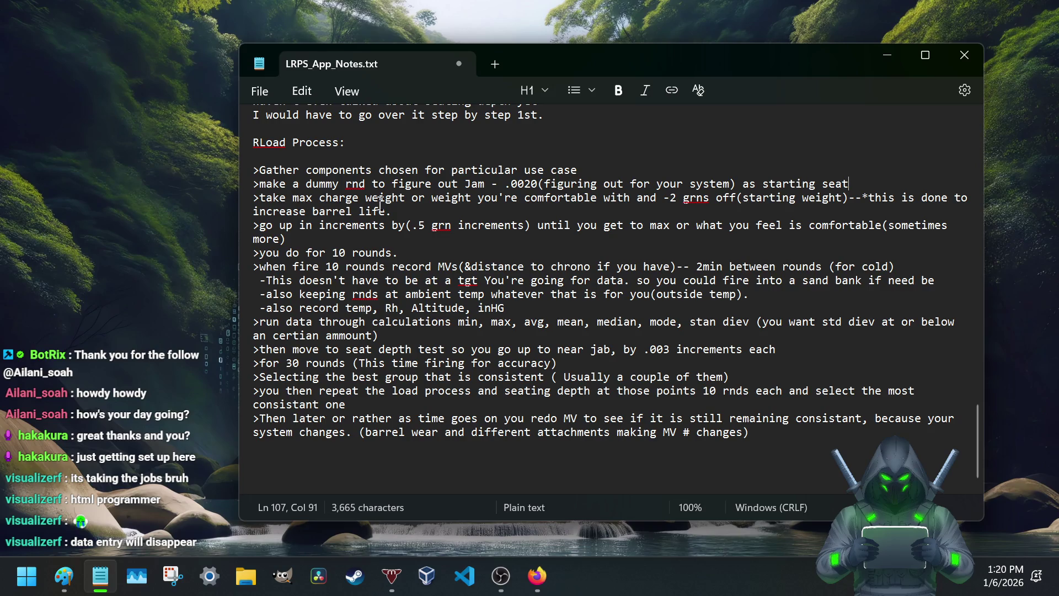
{"action": "left_click", "coordinate": [396, 210]}
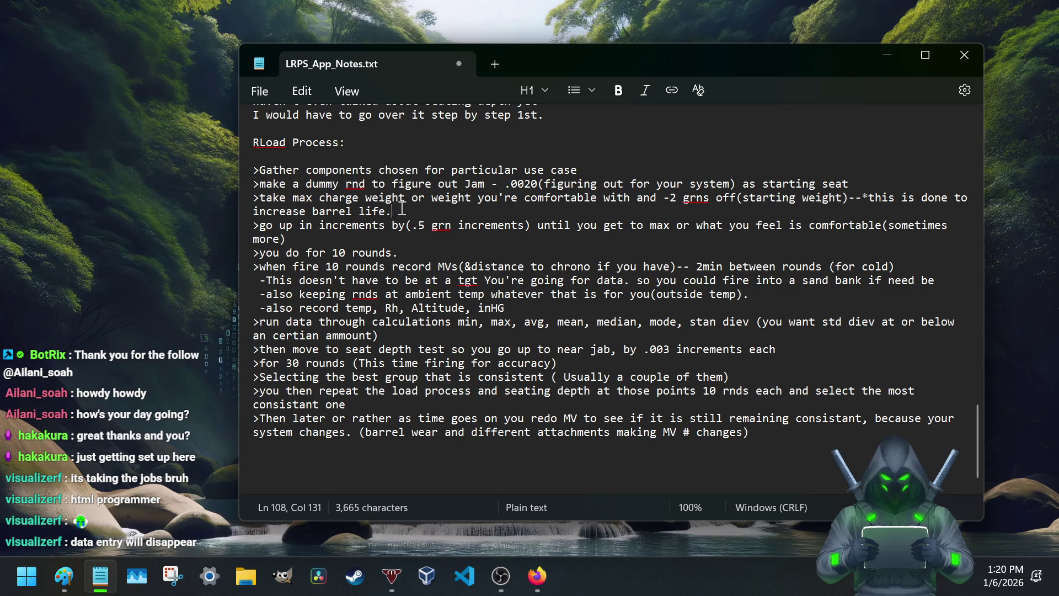
{"action": "type", "text": " also you wouldn't have any wiggle room for "}
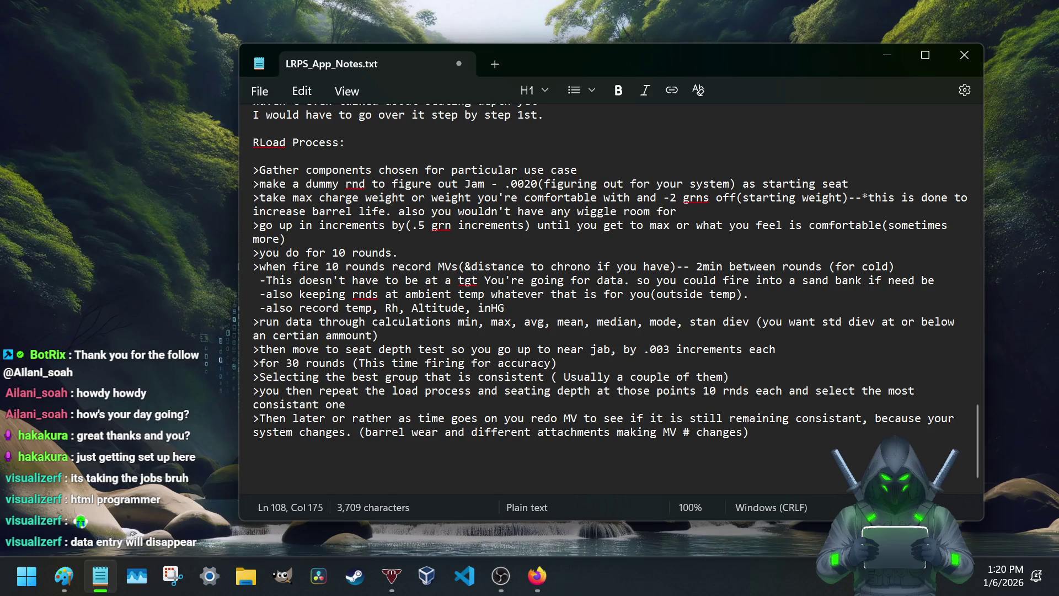
{"action": "type", "text": "upward "}
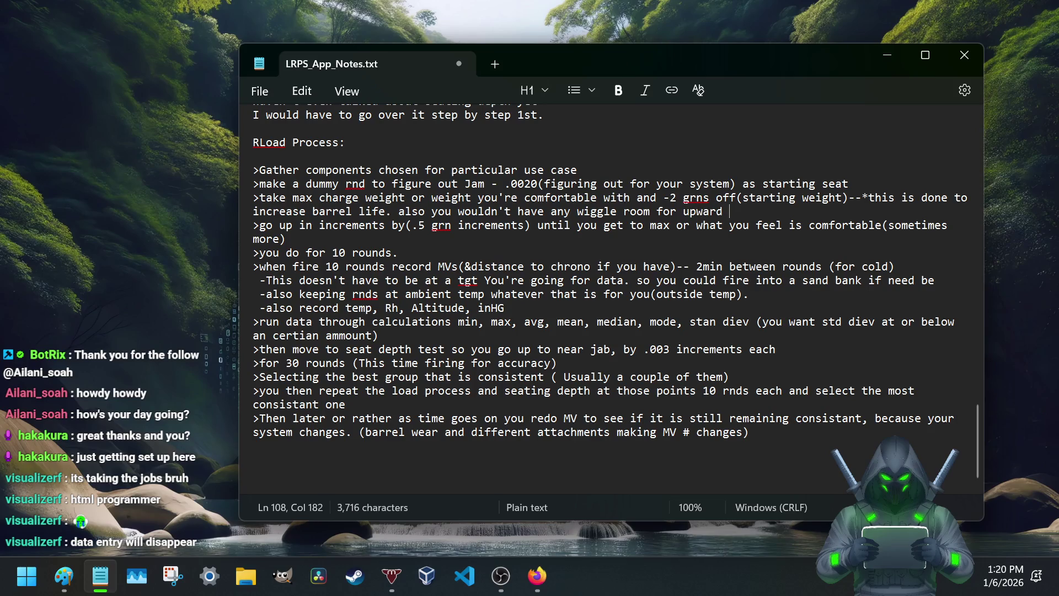
{"action": "type", "text": "testing"}
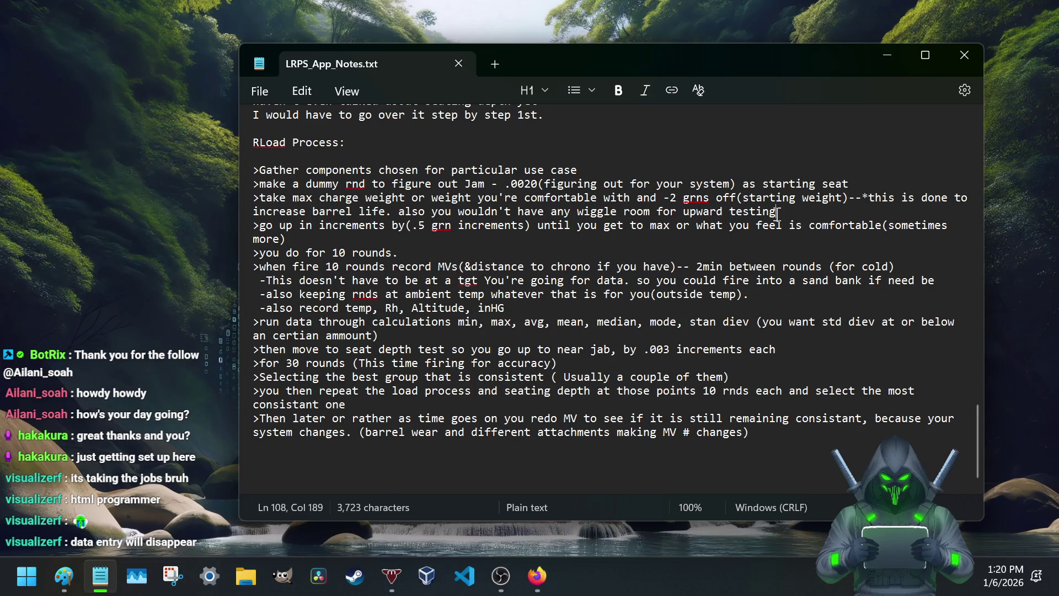
Step: Review the go-up increments step and position beside its .5 grn value
{"action": "left_click_drag", "start_coordinate": [253, 225], "coordinate": [432, 227]}
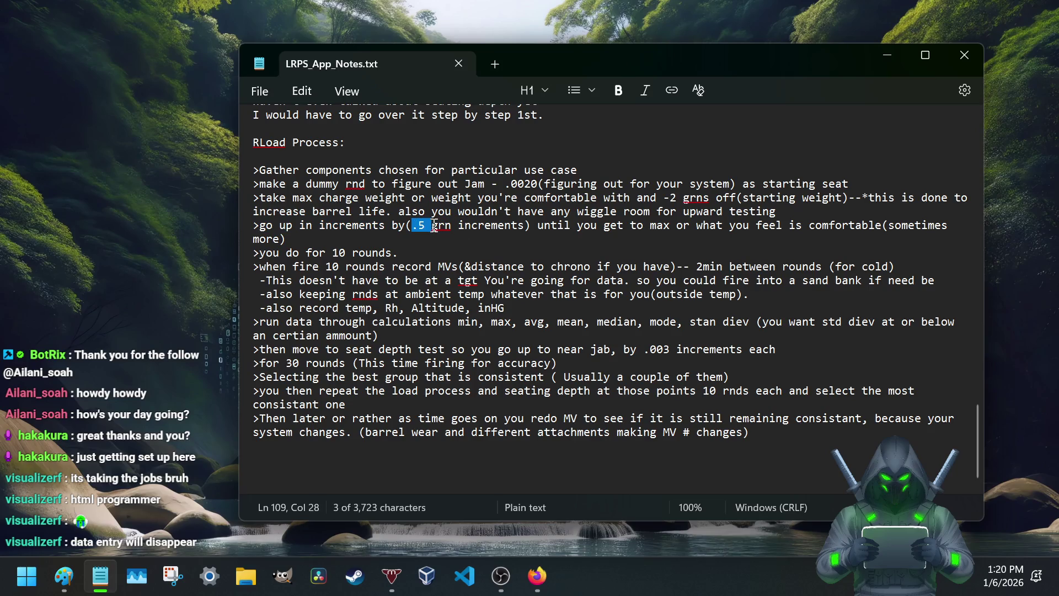
{"action": "left_click_drag", "start_coordinate": [432, 228], "coordinate": [481, 225]}
{"action": "left_click", "coordinate": [497, 225]}
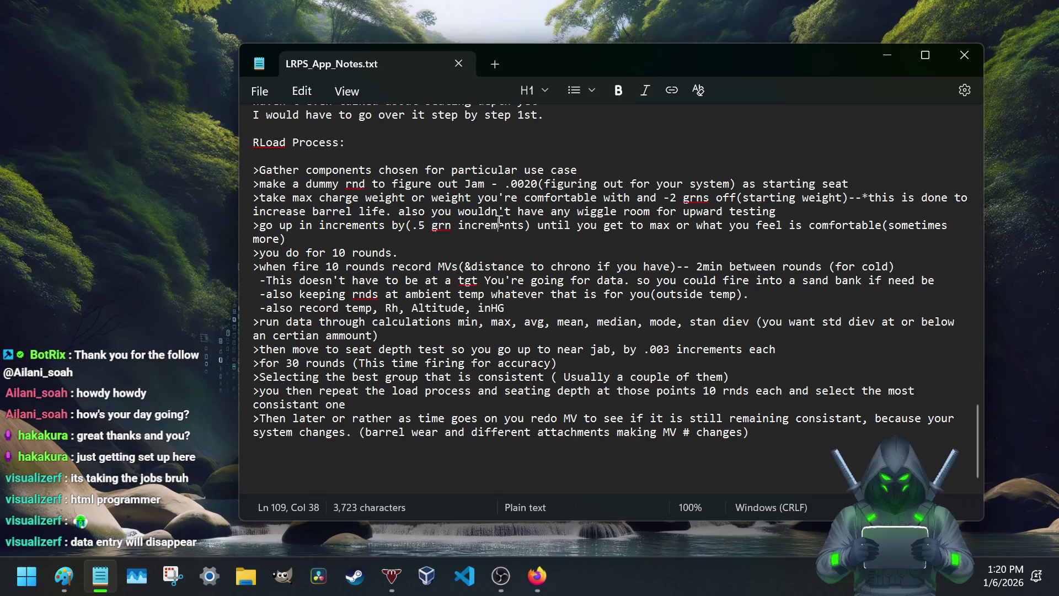
{"action": "left_click_drag", "start_coordinate": [412, 225], "coordinate": [433, 225]}
{"action": "left_click", "coordinate": [421, 225]}
{"action": "left_click_drag", "start_coordinate": [550, 225], "coordinate": [749, 238]}
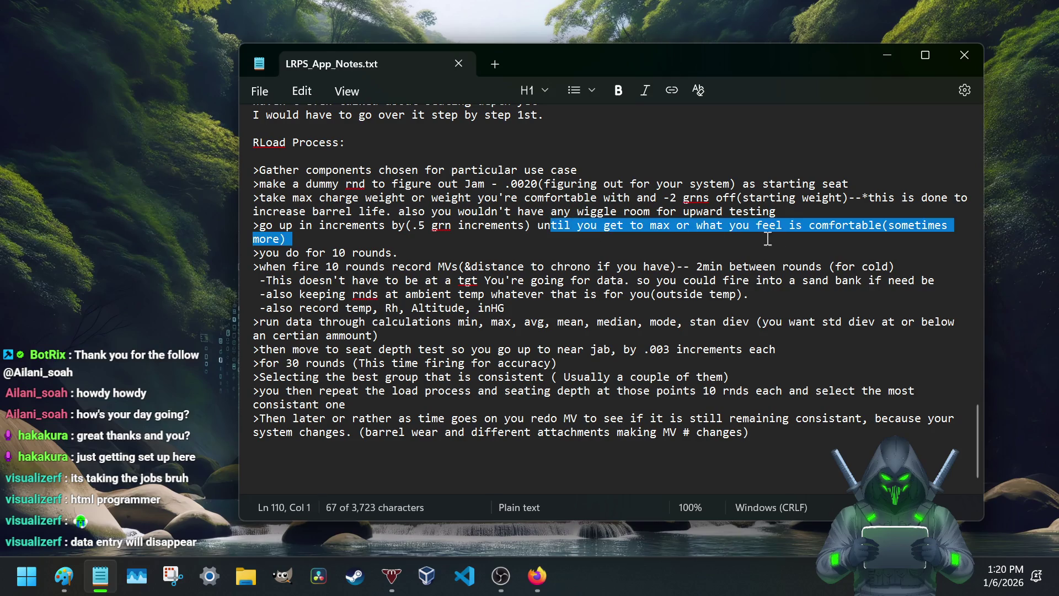
{"action": "left_click", "coordinate": [317, 243]}
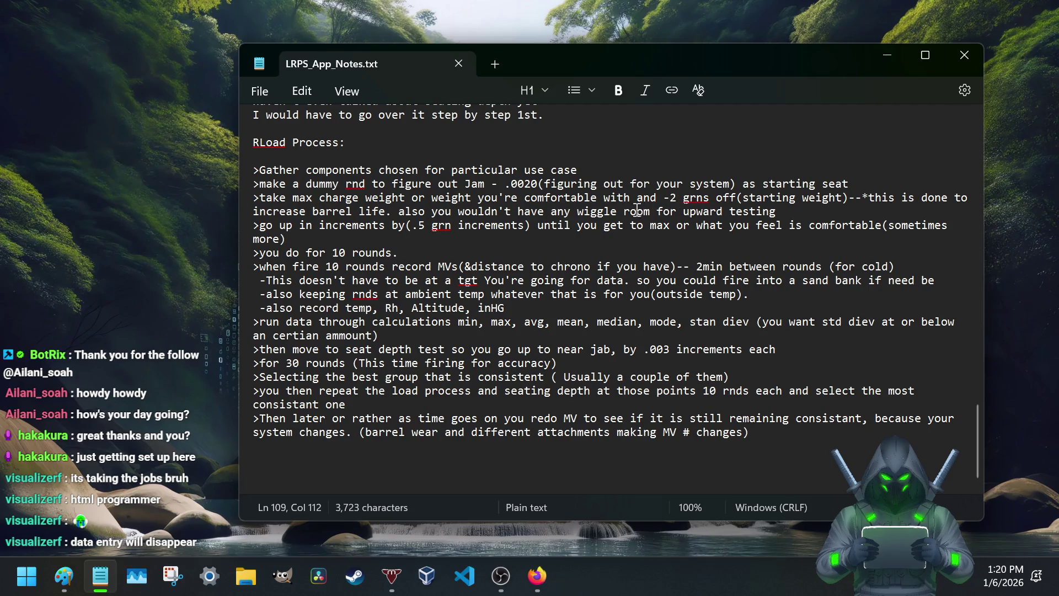
Step: Change the go-up increment from .5 grn to .1 grn and save the notes
{"action": "left_click", "coordinate": [426, 226]}
{"action": "key", "text": "BackSpace"}
{"action": "type", "text": "1"}
{"action": "key", "text": "ctrl+s"}
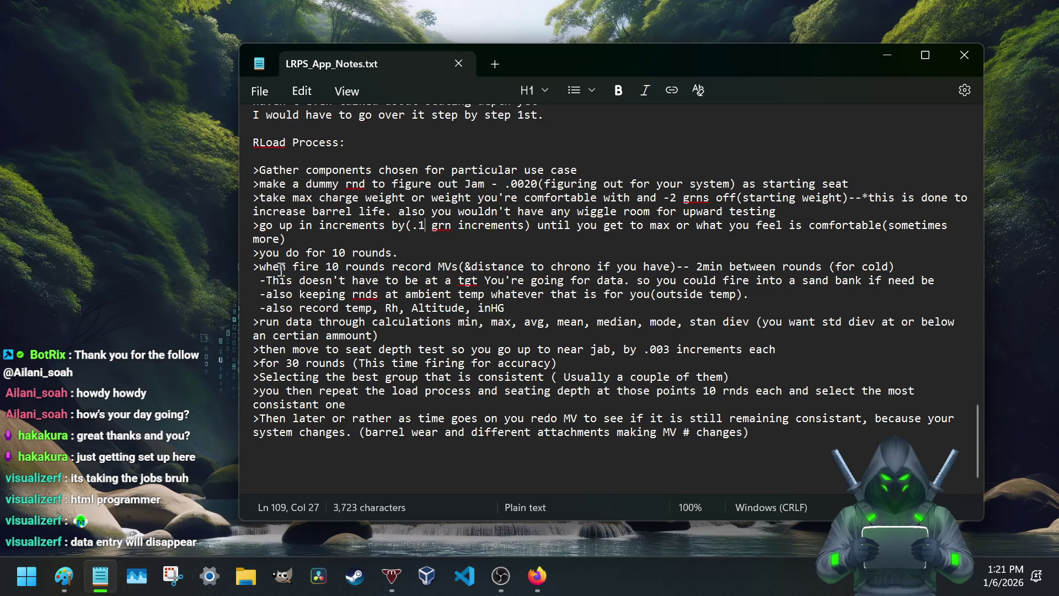
{"action": "scroll", "coordinate": [281, 273], "scroll_direction": "down", "scroll_amount": 1}
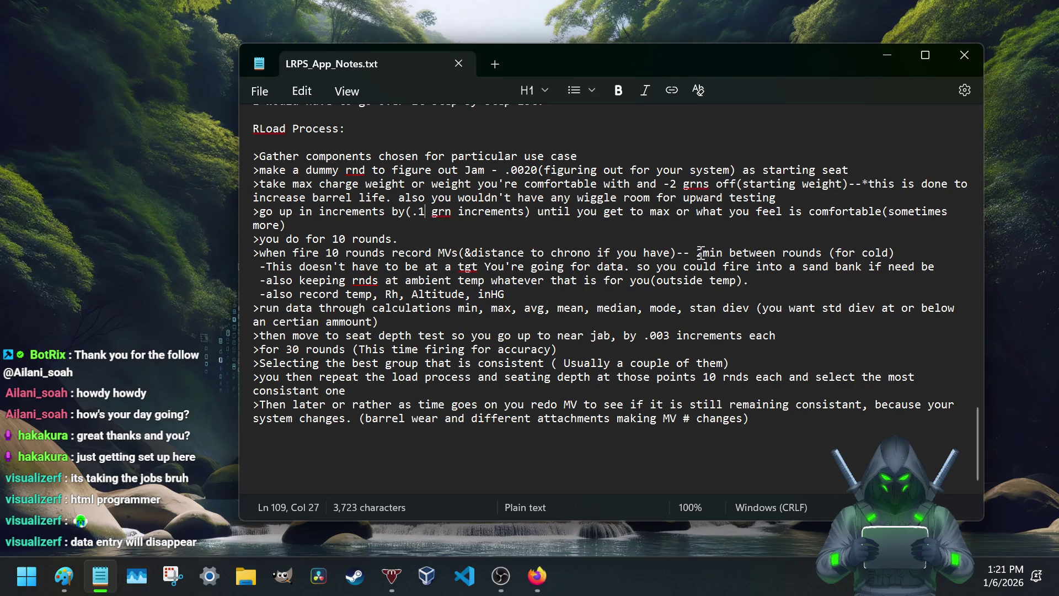
{"action": "left_click_drag", "start_coordinate": [696, 253], "coordinate": [896, 252]}
{"action": "left_click_drag", "start_coordinate": [438, 252], "coordinate": [459, 255]}
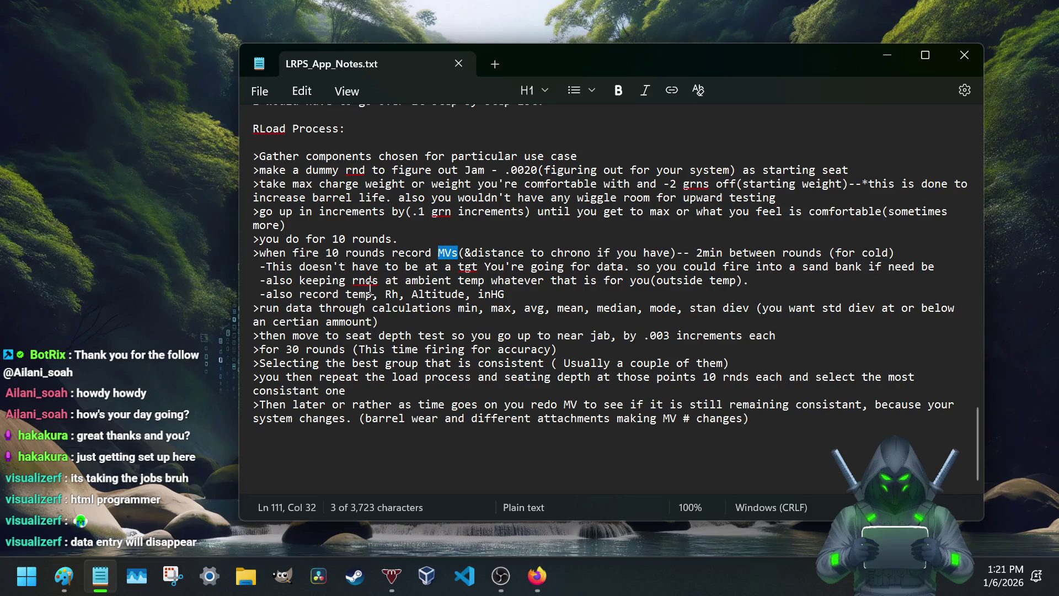
{"action": "left_click", "coordinate": [279, 268]}
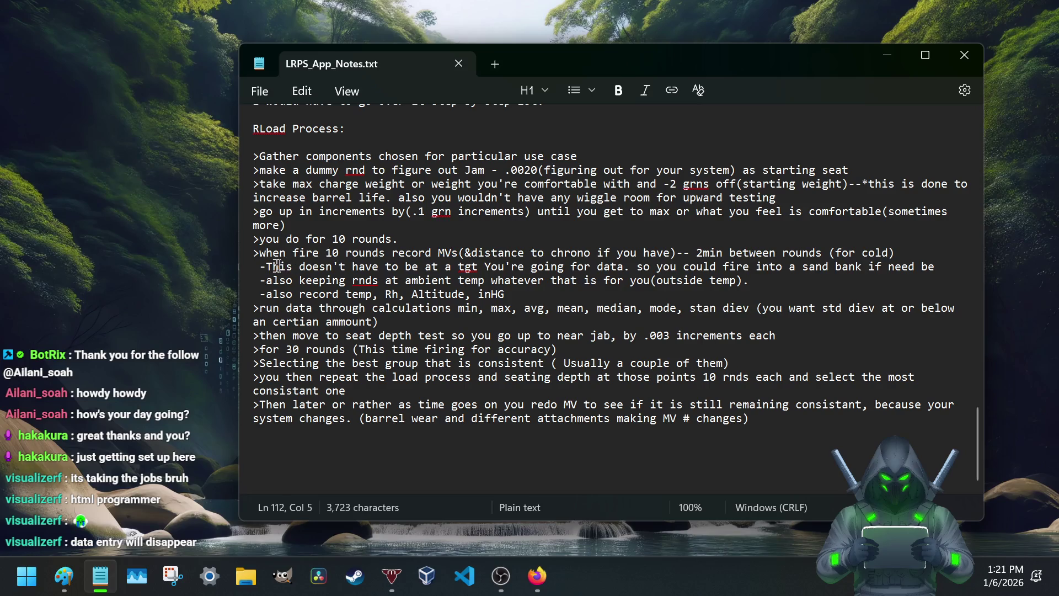
{"action": "left_click_drag", "start_coordinate": [274, 267], "coordinate": [538, 266]}
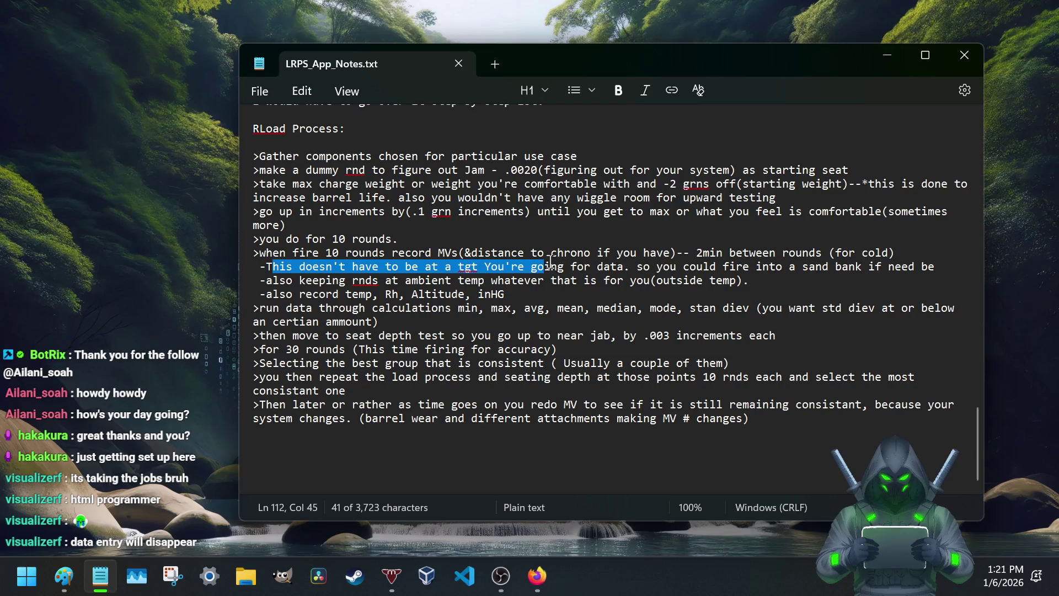
{"action": "left_click", "coordinate": [459, 269]}
{"action": "left_click_drag", "start_coordinate": [436, 266], "coordinate": [476, 267]}
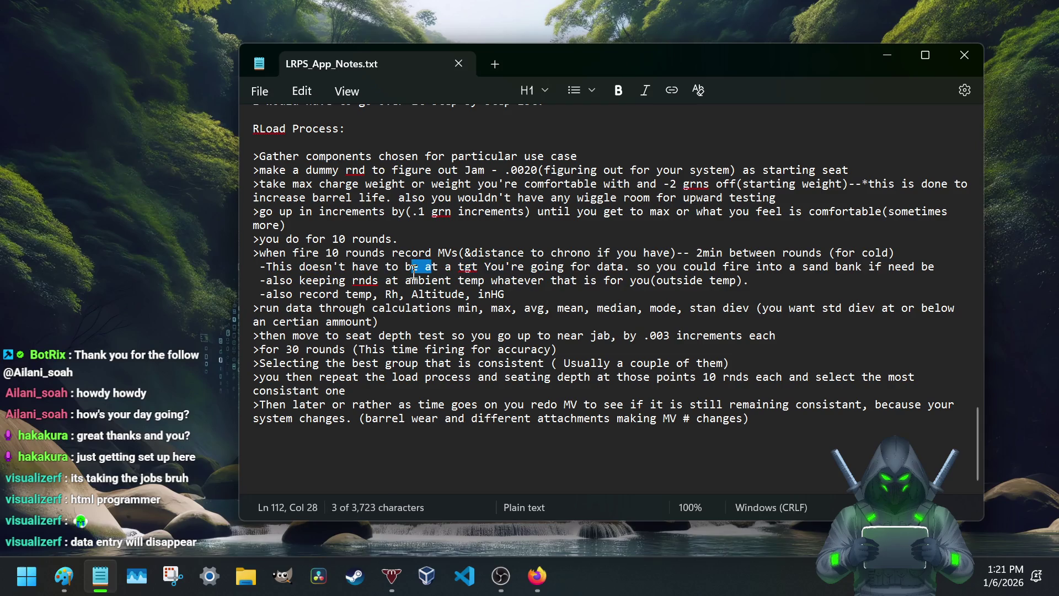
{"action": "left_click", "coordinate": [474, 270]}
{"action": "left_click", "coordinate": [486, 268]}
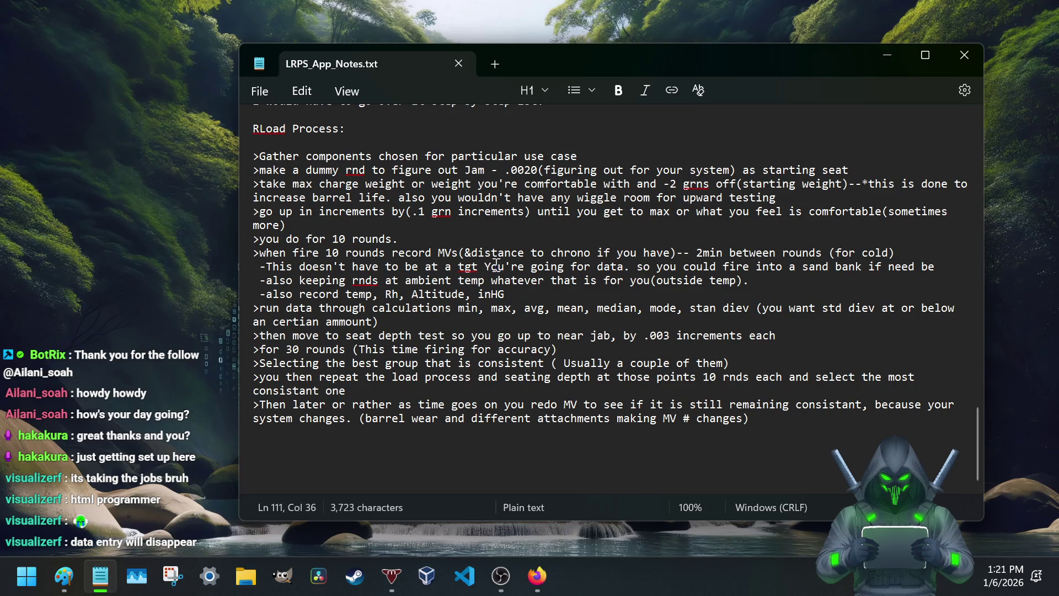
{"action": "mouse_move", "coordinate": [484, 268]}
{"action": "left_mouse_down"}
{"action": "mouse_move", "coordinate": [658, 280]}
{"action": "mouse_move", "coordinate": [631, 267]}
{"action": "left_mouse_up"}
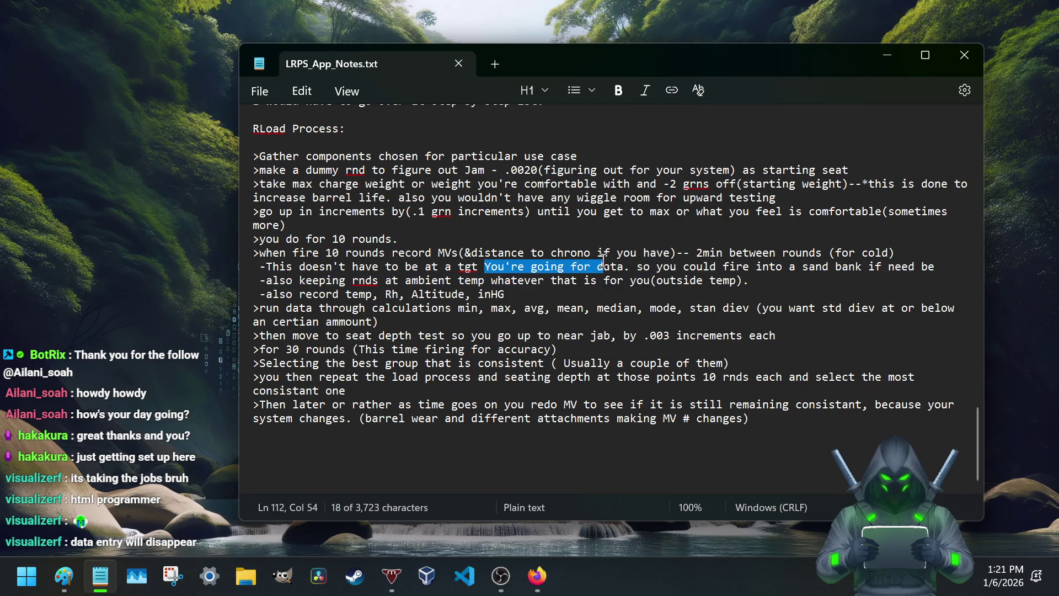
{"action": "left_click", "coordinate": [640, 267]}
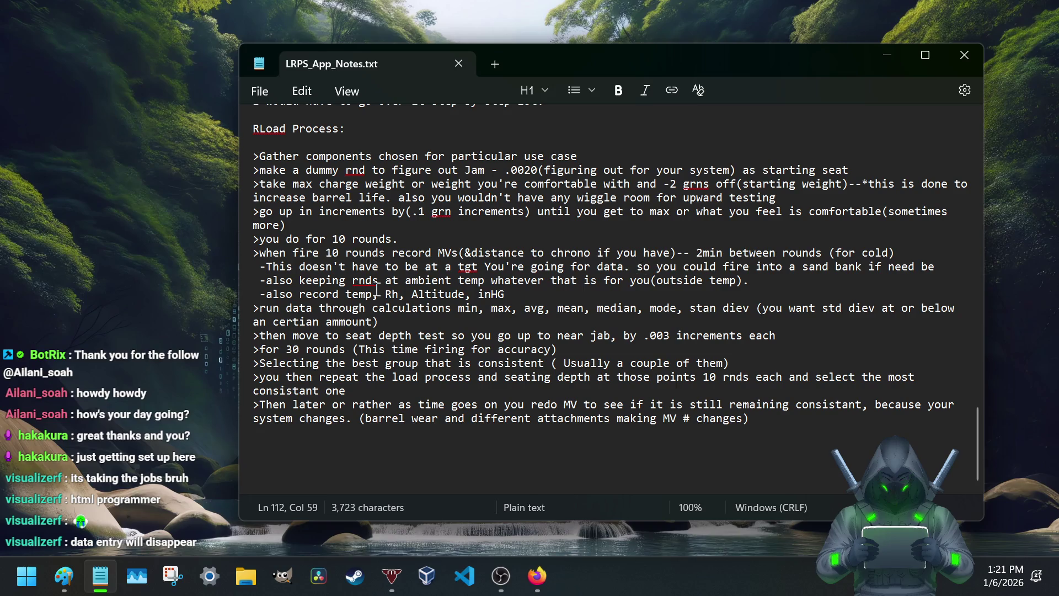
{"action": "left_click_drag", "start_coordinate": [299, 282], "coordinate": [568, 282]}
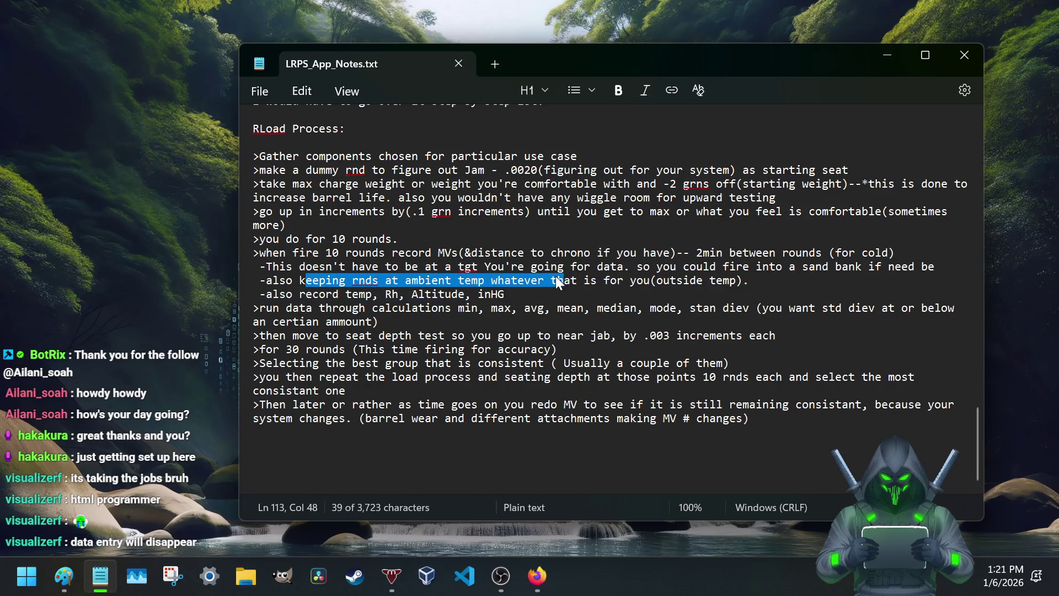
{"action": "left_click", "coordinate": [544, 282]}
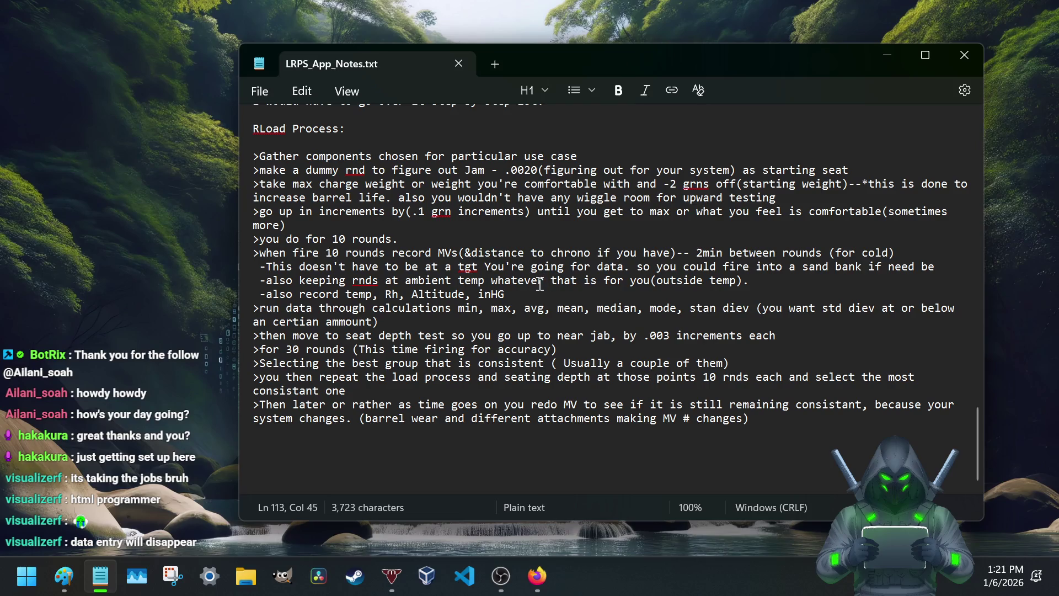
{"action": "left_click_drag", "start_coordinate": [550, 282], "coordinate": [387, 288]}
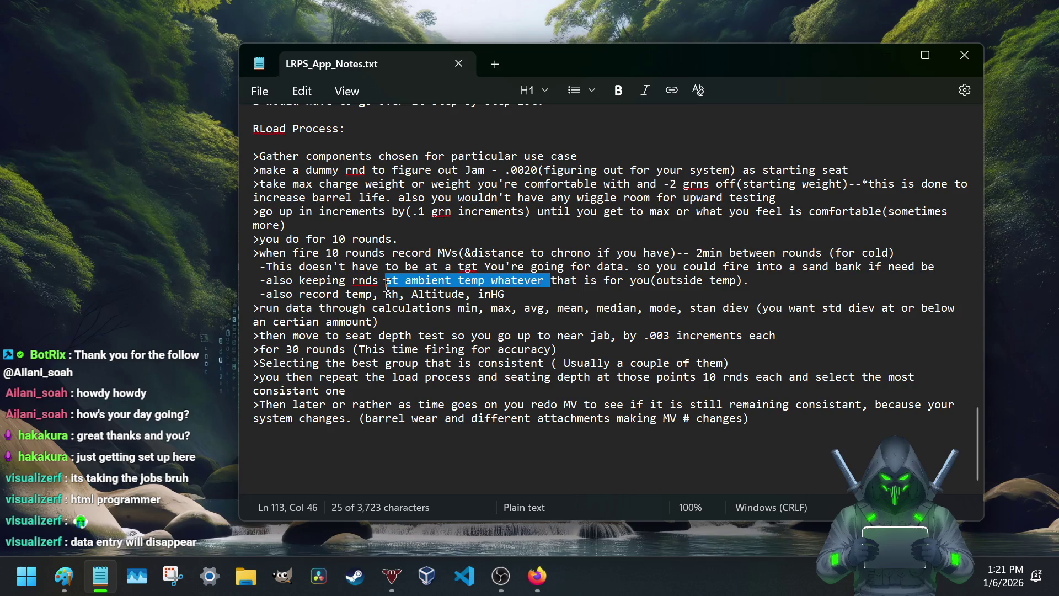
{"action": "left_click", "coordinate": [557, 280]}
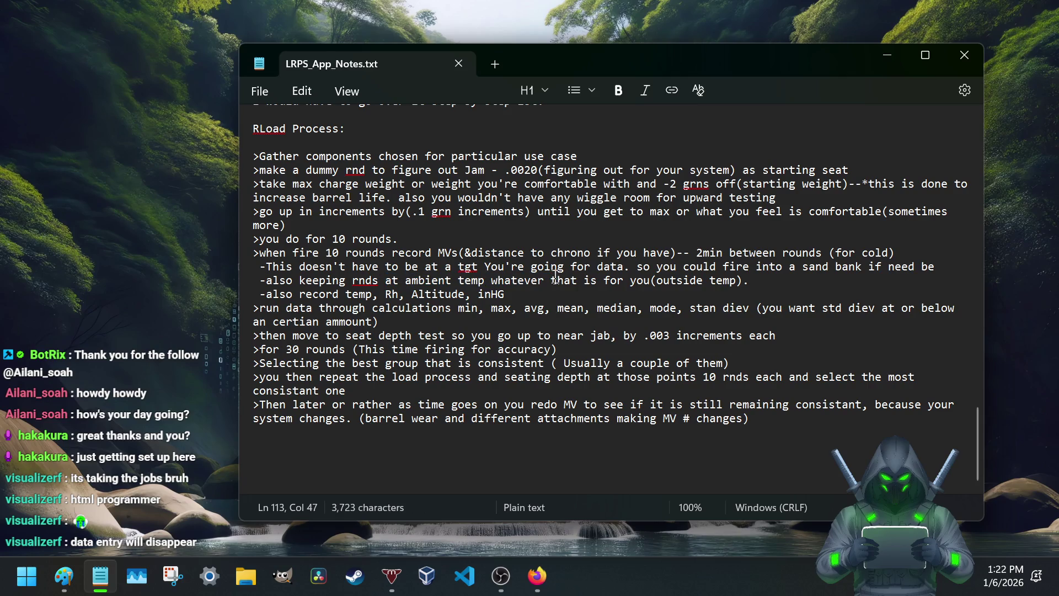
{"action": "left_click_drag", "start_coordinate": [552, 280], "coordinate": [687, 279]}
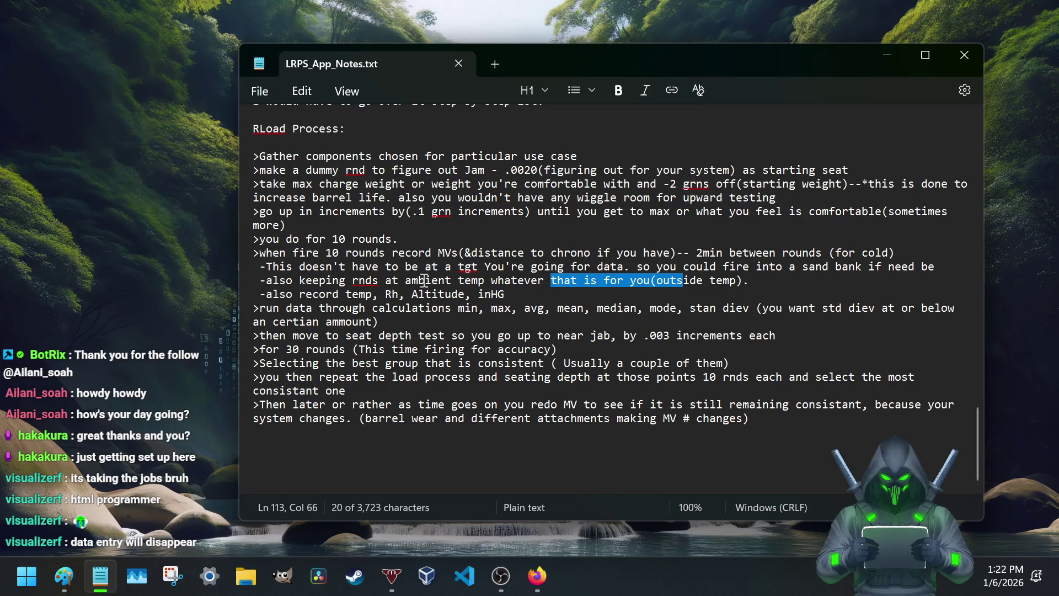
{"action": "double_click", "coordinate": [448, 254]}
{"action": "key", "text": "shift+Left"}
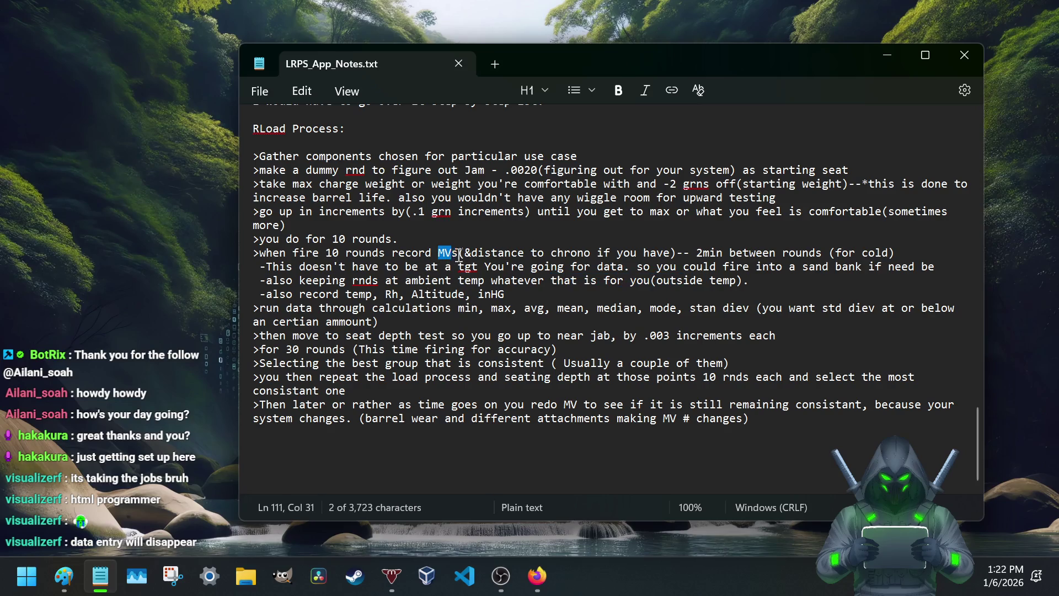
{"action": "key", "text": "shift+Right"}
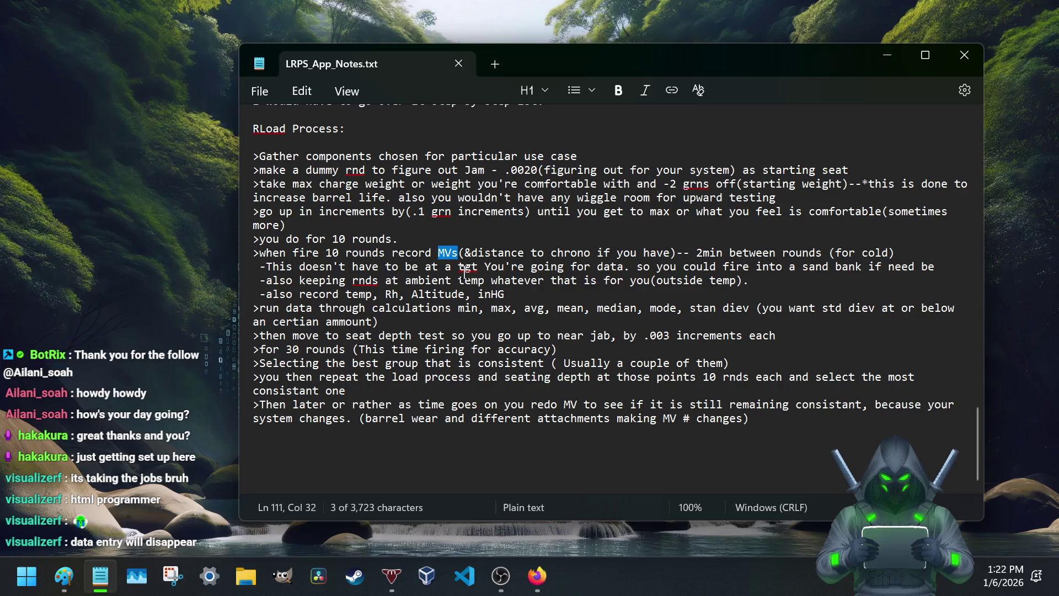
{"action": "left_click", "coordinate": [465, 269]}
{"action": "left_click", "coordinate": [461, 253]}
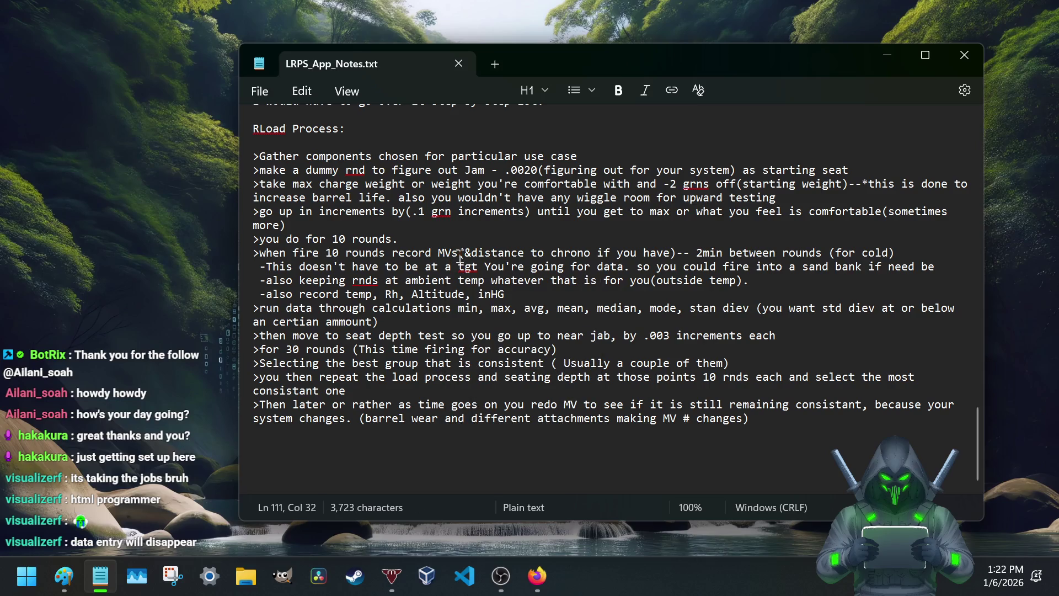
{"action": "key", "text": "BackSpace"}
{"action": "type", "text": "("}
{"action": "mouse_move", "coordinate": [461, 252]}
{"action": "left_mouse_down"}
{"action": "mouse_move", "coordinate": [437, 252]}
{"action": "mouse_move", "coordinate": [445, 266]}
{"action": "mouse_move", "coordinate": [438, 253]}
{"action": "left_mouse_up"}
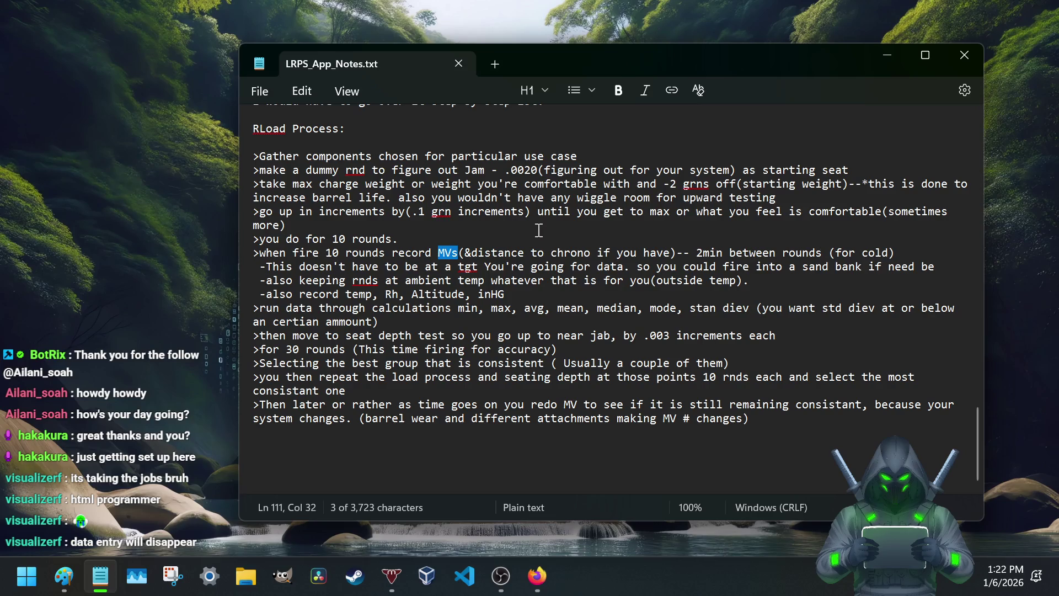
{"action": "left_click", "coordinate": [443, 252]}
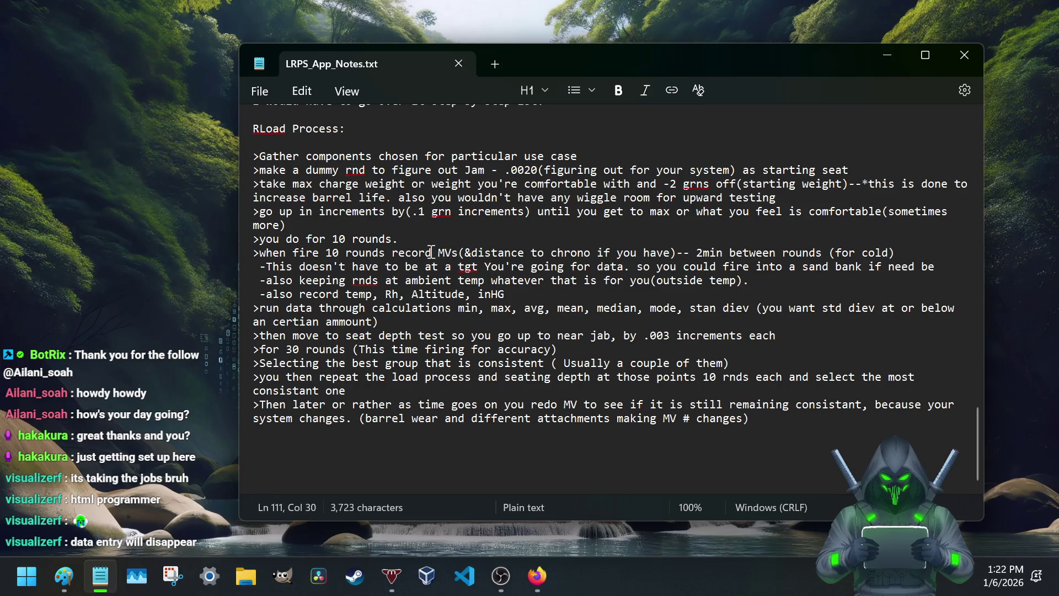
{"action": "left_click_drag", "start_coordinate": [432, 253], "coordinate": [463, 252]}
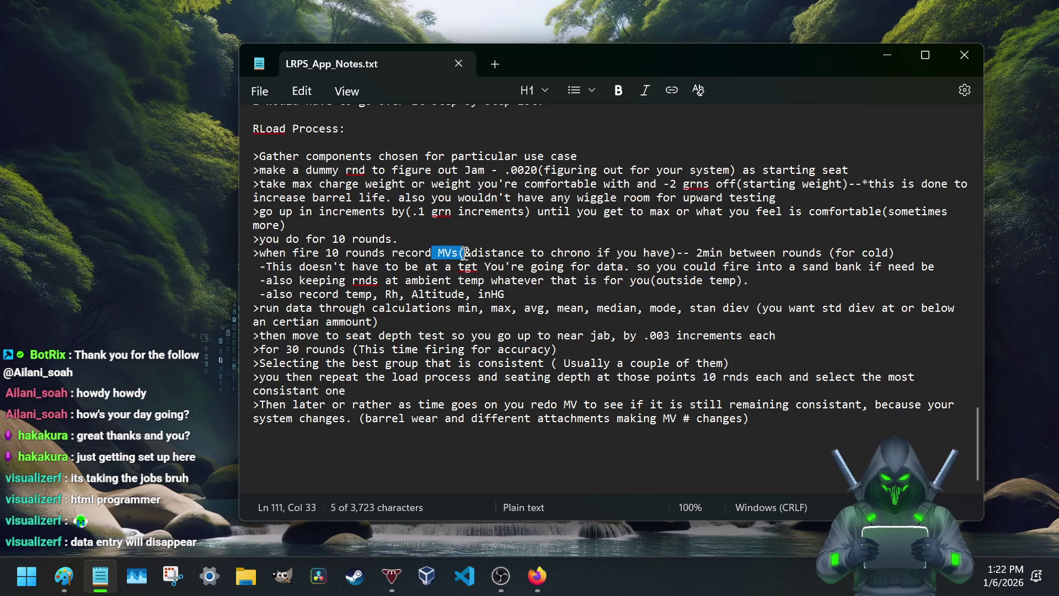
{"action": "left_click", "coordinate": [463, 255]}
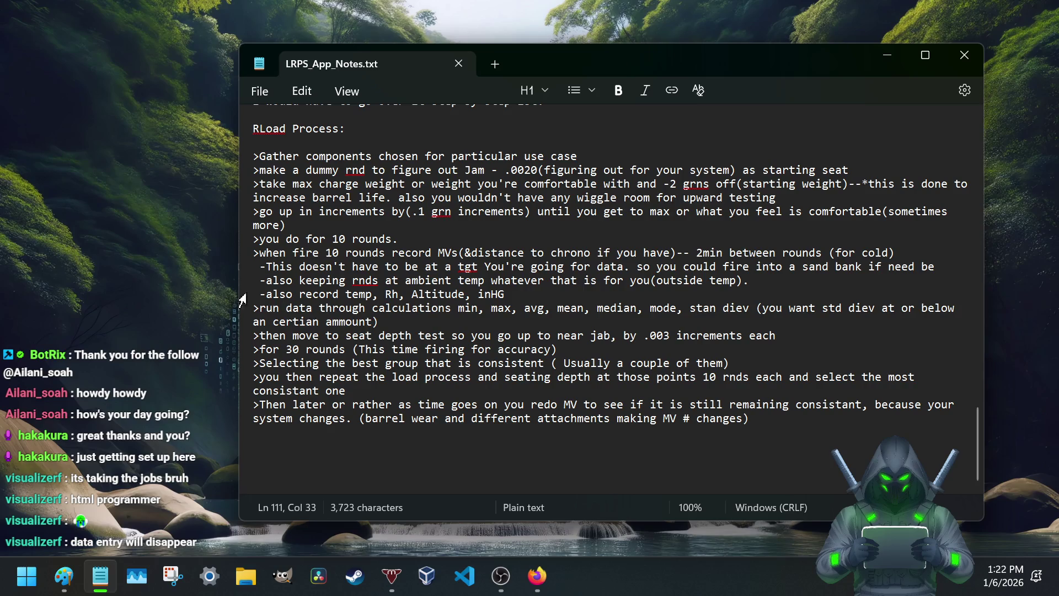
{"action": "left_click_drag", "start_coordinate": [264, 298], "coordinate": [512, 294]}
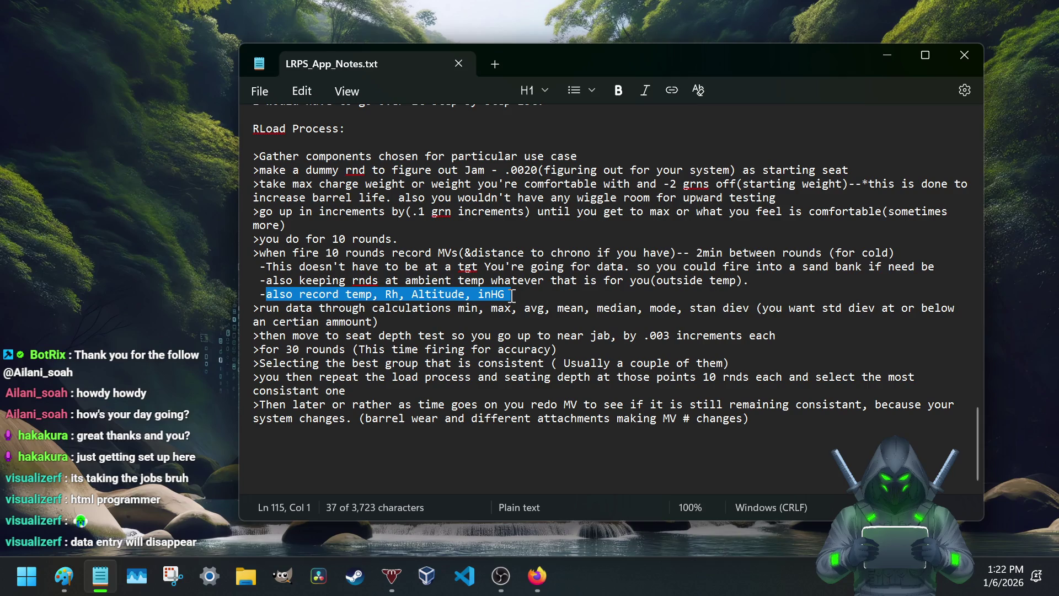
Step: End the 'also record temp, Rh, Altitude, inHG' line with a period
{"action": "left_click", "coordinate": [345, 294]}
{"action": "left_click_drag", "start_coordinate": [347, 295], "coordinate": [510, 294]}
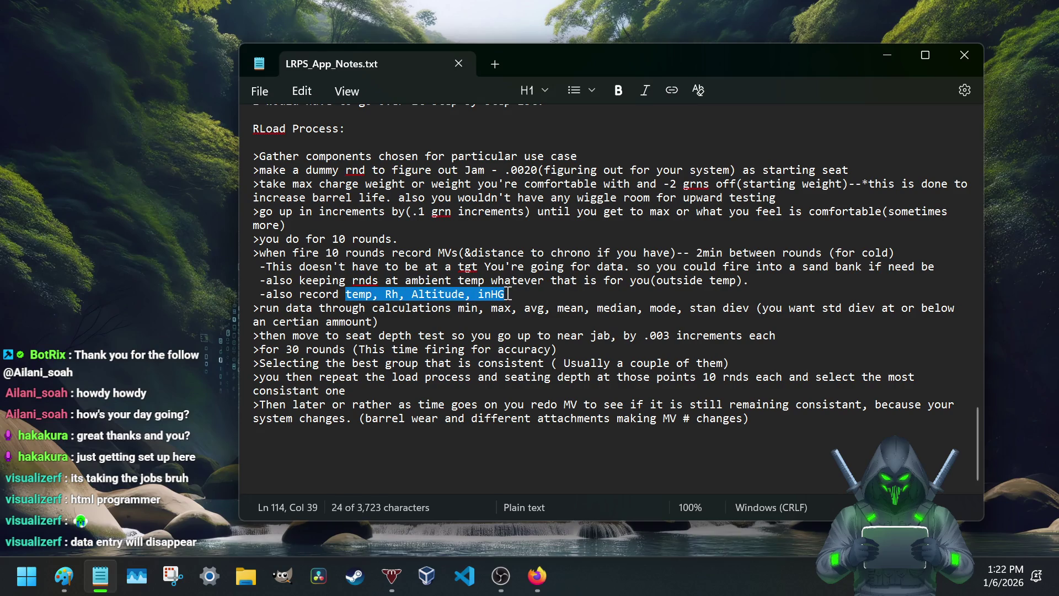
{"action": "left_click", "coordinate": [365, 294]}
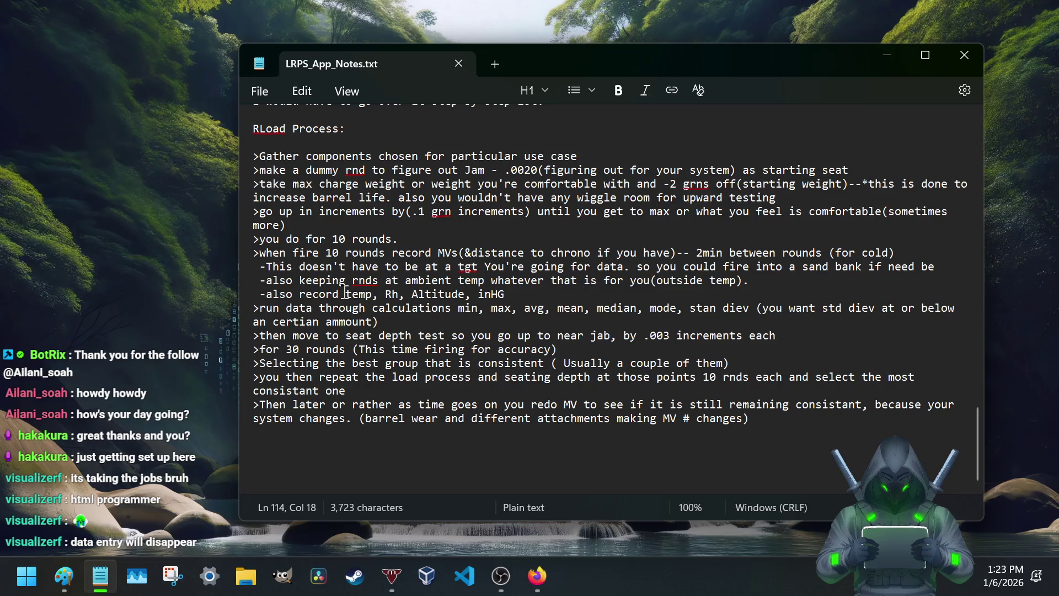
{"action": "left_click_drag", "start_coordinate": [346, 294], "coordinate": [511, 295]}
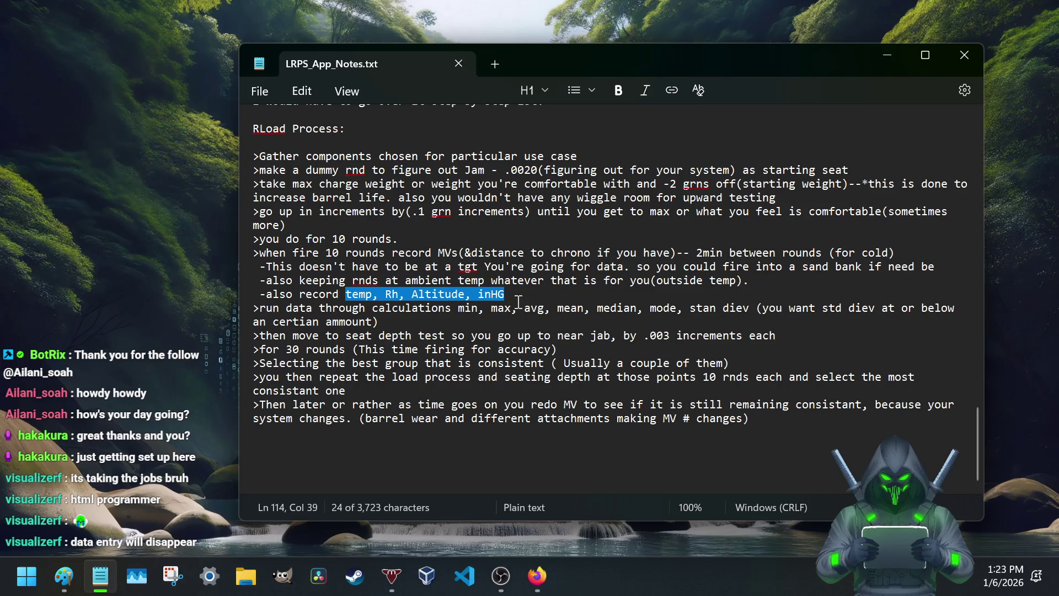
{"action": "left_click", "coordinate": [443, 294]}
{"action": "left_click", "coordinate": [516, 294]}
{"action": "type", "text": "."}
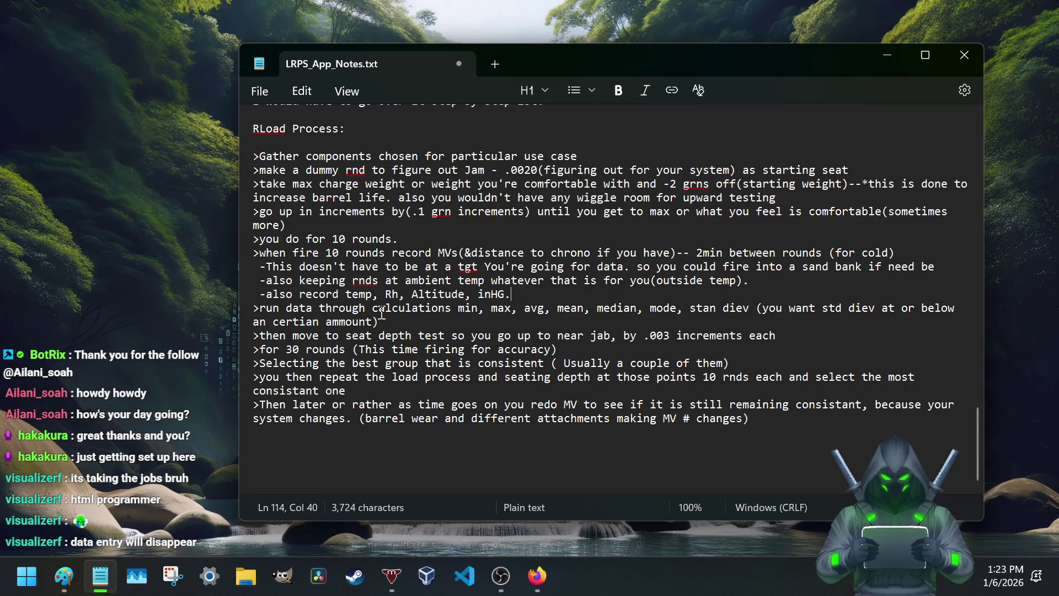
{"action": "left_click_drag", "start_coordinate": [261, 308], "coordinate": [360, 310]}
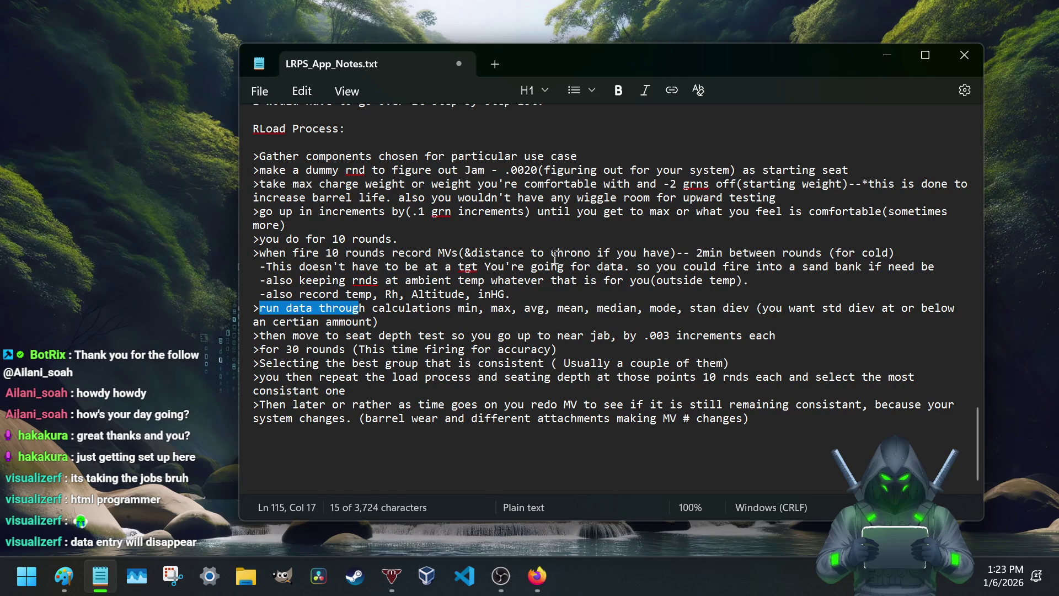
Step: Start a new step line after 'run data through calculations', erasing the first 'Give you the graph' wording
{"action": "left_click_drag", "start_coordinate": [325, 252], "coordinate": [351, 267]}
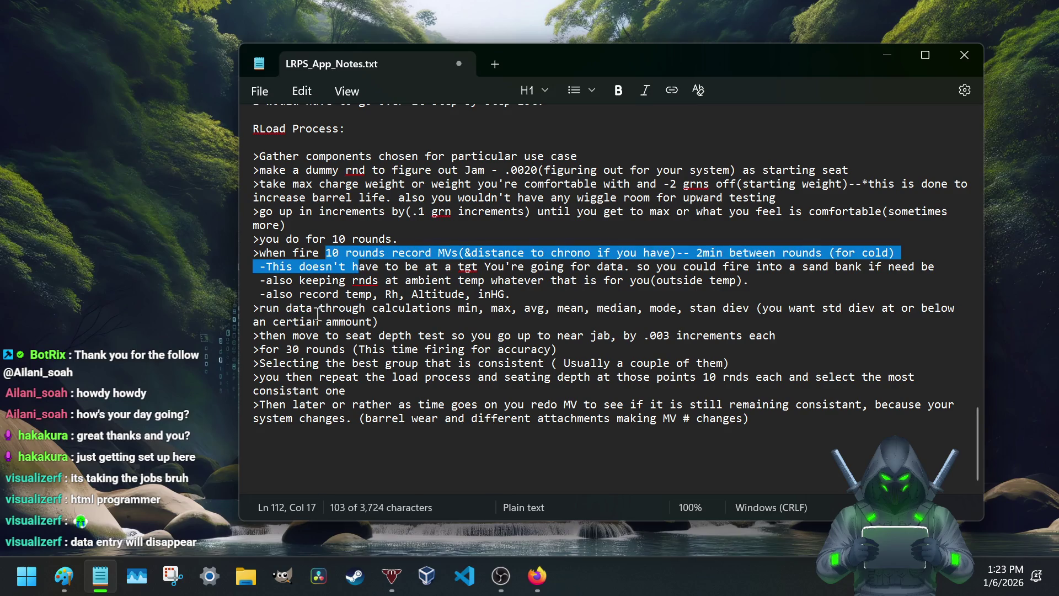
{"action": "left_click_drag", "start_coordinate": [259, 308], "coordinate": [515, 307]}
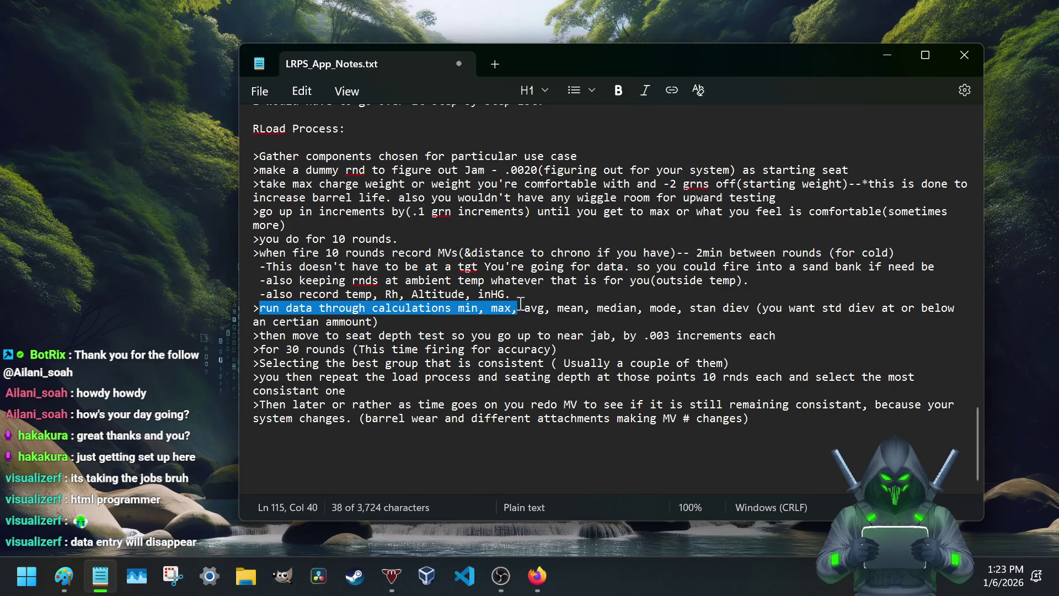
{"action": "mouse_move", "coordinate": [516, 306]}
{"action": "left_mouse_down"}
{"action": "mouse_move", "coordinate": [755, 313]}
{"action": "mouse_move", "coordinate": [683, 308]}
{"action": "left_mouse_up"}
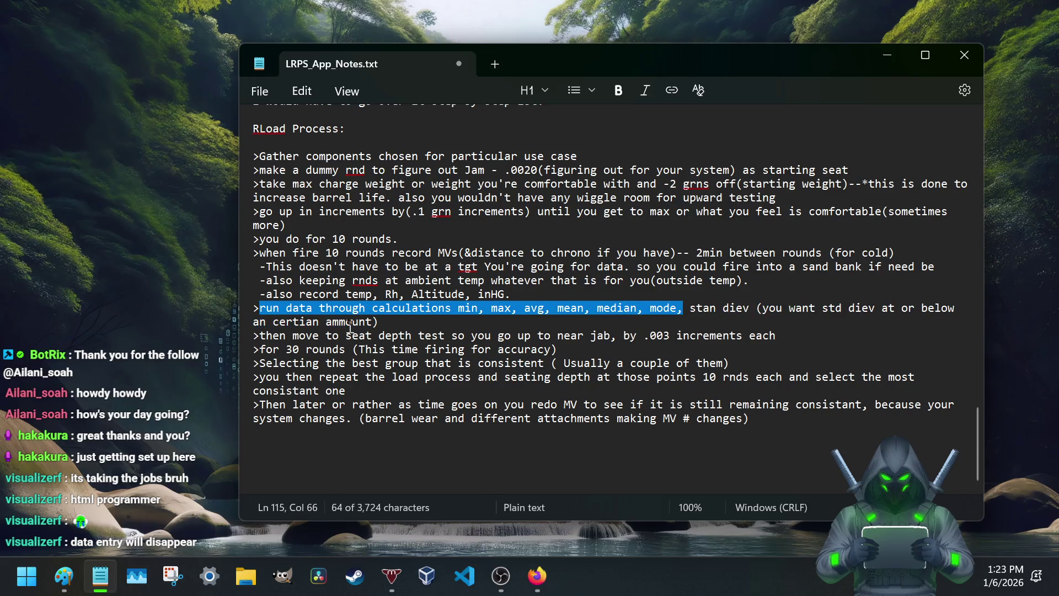
{"action": "left_click", "coordinate": [395, 323]}
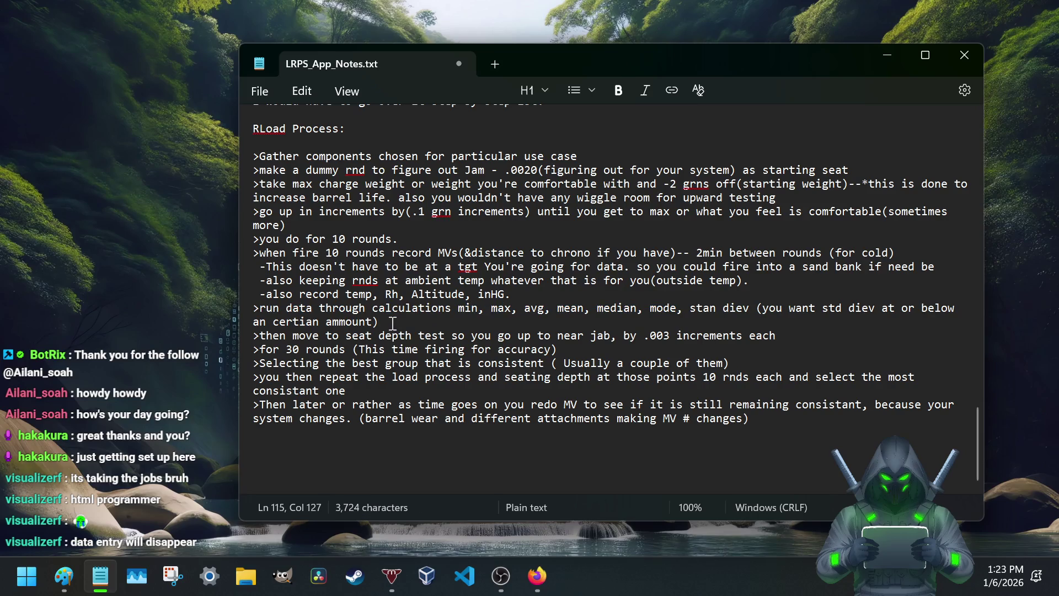
{"action": "key", "text": "Return"}
{"action": "type", "text": ">Give you the graph"}
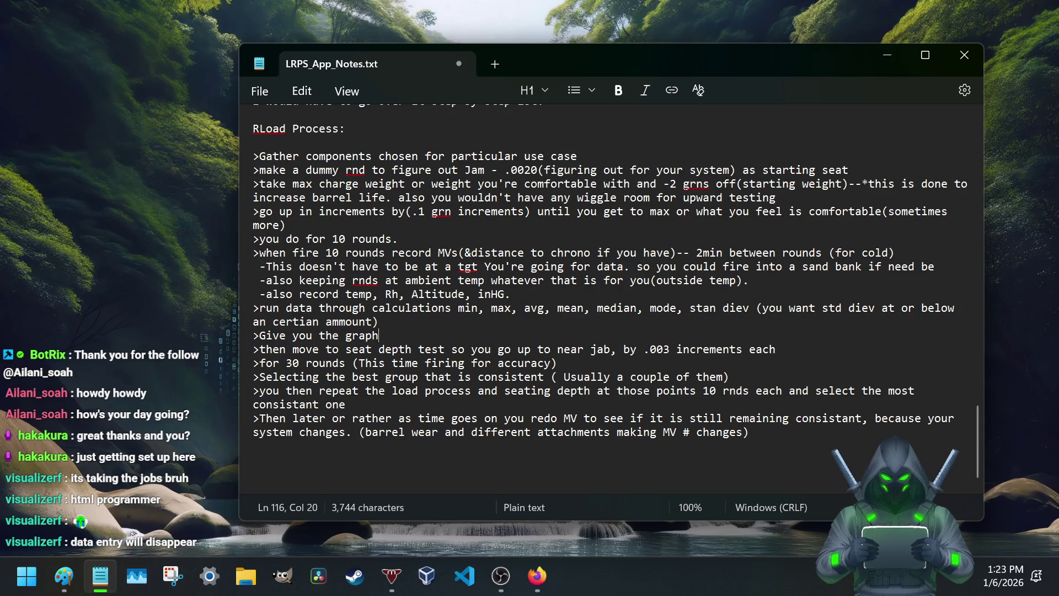
{"action": "key", "text": "BackSpace"}
{"action": "key", "text": "BackSpace"}
{"action": "key", "text": "BackSpace"}
{"action": "key", "text": "BackSpace"}
{"action": "key", "text": "BackSpace"}
{"action": "key", "text": "BackSpace"}
{"action": "key", "text": "BackSpace"}
{"action": "key", "text": "BackSpace"}
{"action": "key", "text": "BackSpace"}
{"action": "key", "text": "BackSpace"}
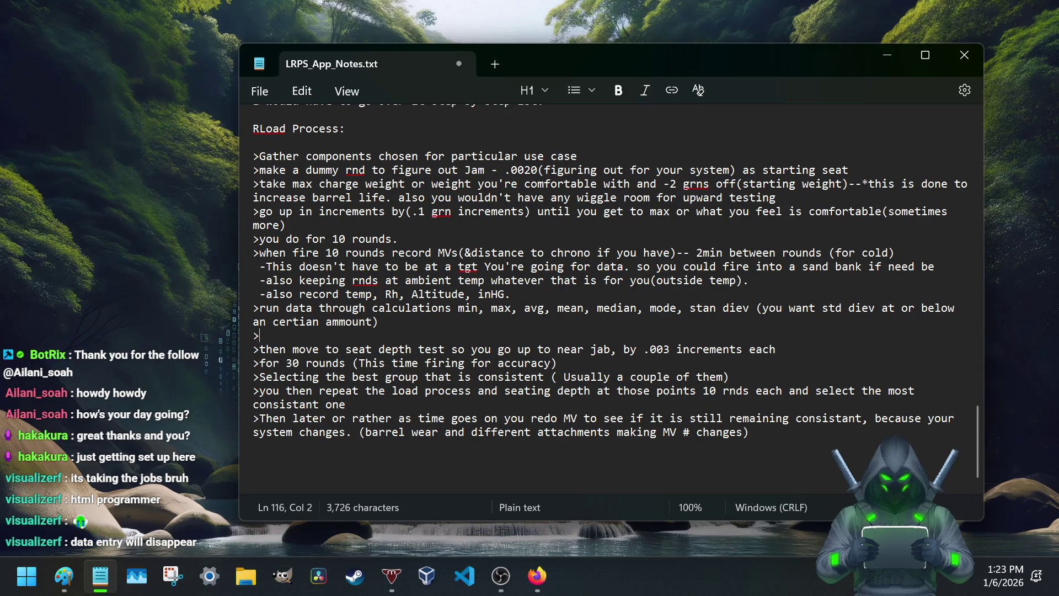
{"action": "type", "text": "Plot on a gr"}
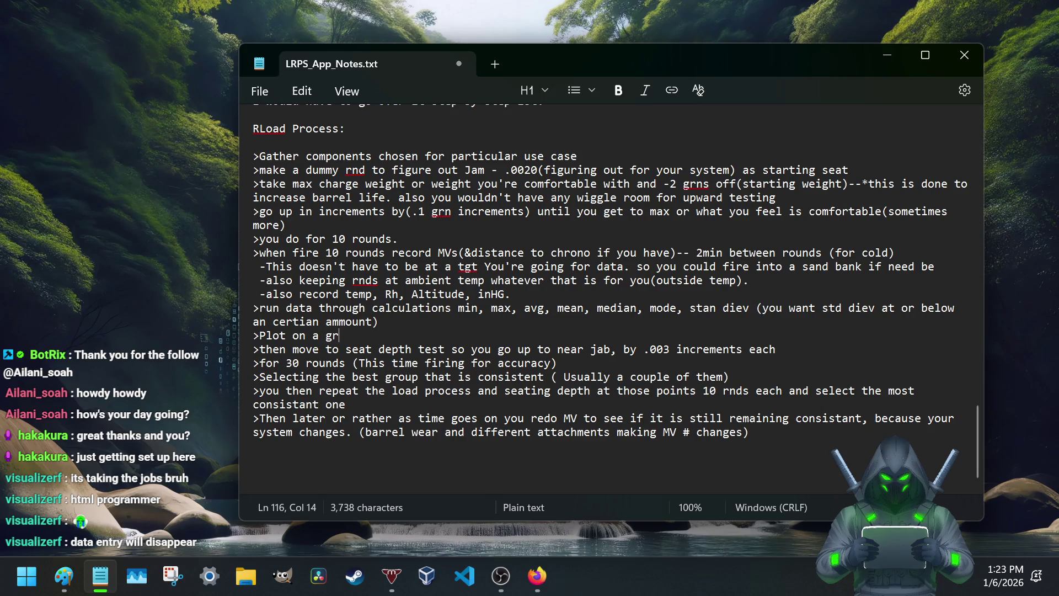
{"action": "type", "text": "aph"}
{"action": "scroll", "coordinate": [382, 336], "scroll_direction": "up", "scroll_amount": 6}
{"action": "scroll", "coordinate": [382, 371], "scroll_direction": "up", "scroll_amount": 3}
{"action": "scroll", "coordinate": [381, 372], "scroll_direction": "up", "scroll_amount": 5}
{"action": "scroll", "coordinate": [382, 373], "scroll_direction": "up", "scroll_amount": 5}
{"action": "scroll", "coordinate": [382, 372], "scroll_direction": "up", "scroll_amount": 5}
{"action": "scroll", "coordinate": [382, 370], "scroll_direction": "up", "scroll_amount": 3}
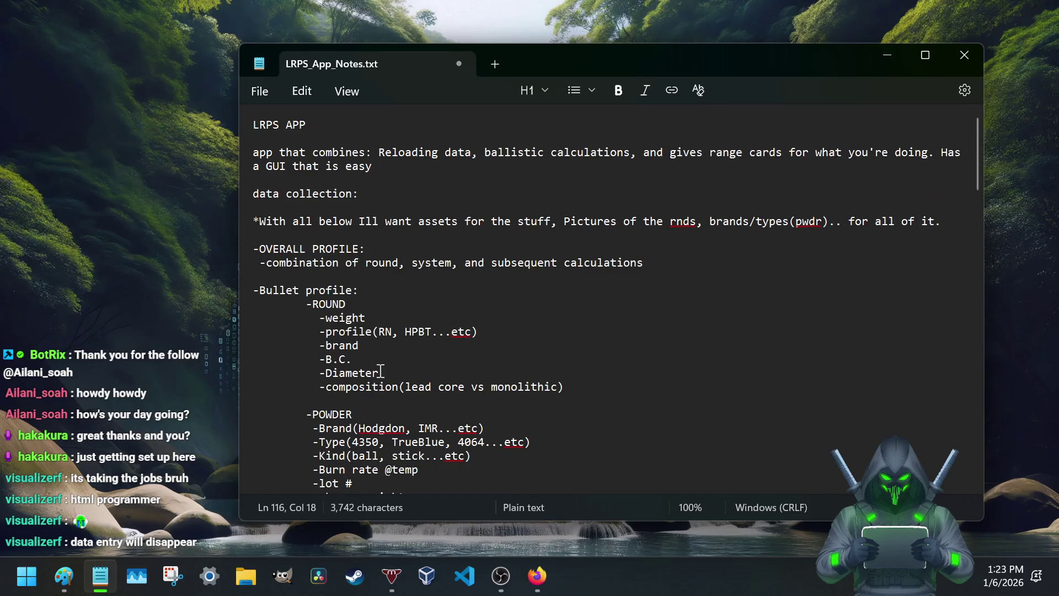
{"action": "scroll", "coordinate": [382, 371], "scroll_direction": "down", "scroll_amount": 4}
{"action": "scroll", "coordinate": [380, 364], "scroll_direction": "down", "scroll_amount": 3}
{"action": "scroll", "coordinate": [378, 357], "scroll_direction": "down", "scroll_amount": 5}
{"action": "scroll", "coordinate": [378, 357], "scroll_direction": "down", "scroll_amount": 5}
{"action": "scroll", "coordinate": [376, 360], "scroll_direction": "down", "scroll_amount": 5}
{"action": "scroll", "coordinate": [374, 363], "scroll_direction": "down", "scroll_amount": 5}
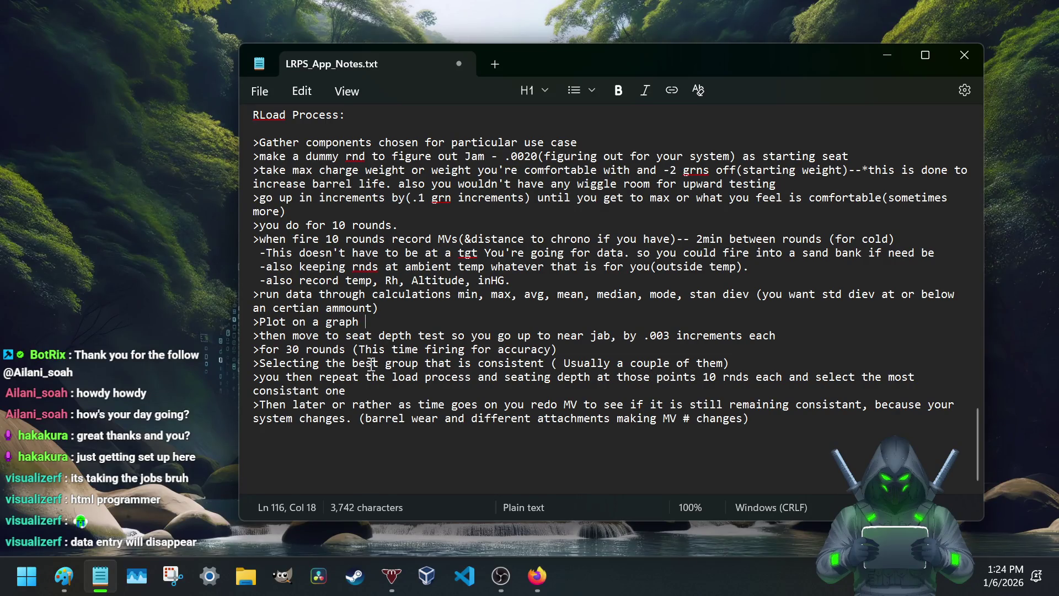
Step: Continue the graph step with 'and this give my my nodes of interest.. or not' and begin a '!!**' line below
{"action": "key", "text": "BackSpace"}
{"action": "type", "text": ", and this give my my nod"}
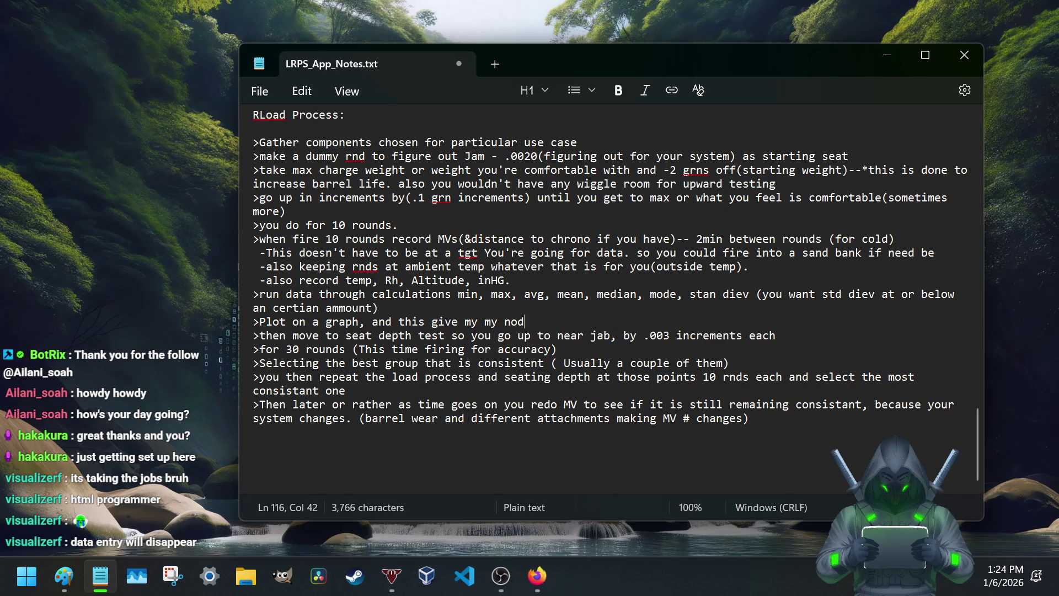
{"action": "type", "text": "es of interest.. "}
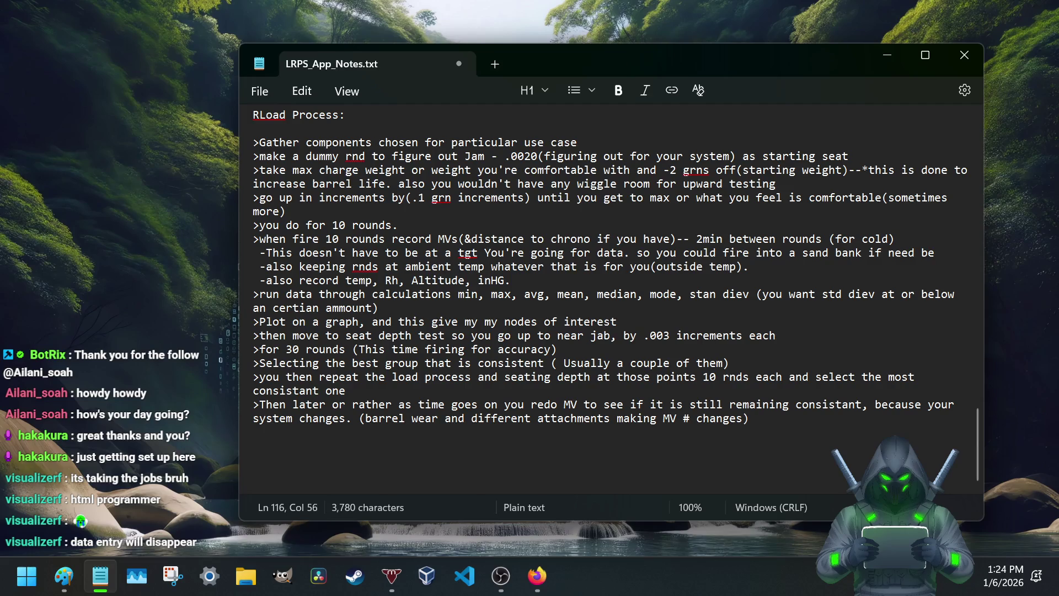
{"action": "type", "text": "or not"}
{"action": "key", "text": "Return"}
{"action": "key", "text": "Return"}
{"action": "type", "text": "!**"}
Step: Arrange single blank lines above and below the '!!**' exclamation line
{"action": "left_click", "coordinate": [255, 348]}
{"action": "key", "text": "BackSpace"}
{"action": "left_click", "coordinate": [258, 335]}
{"action": "key", "text": "End"}
{"action": "key", "text": "Return"}
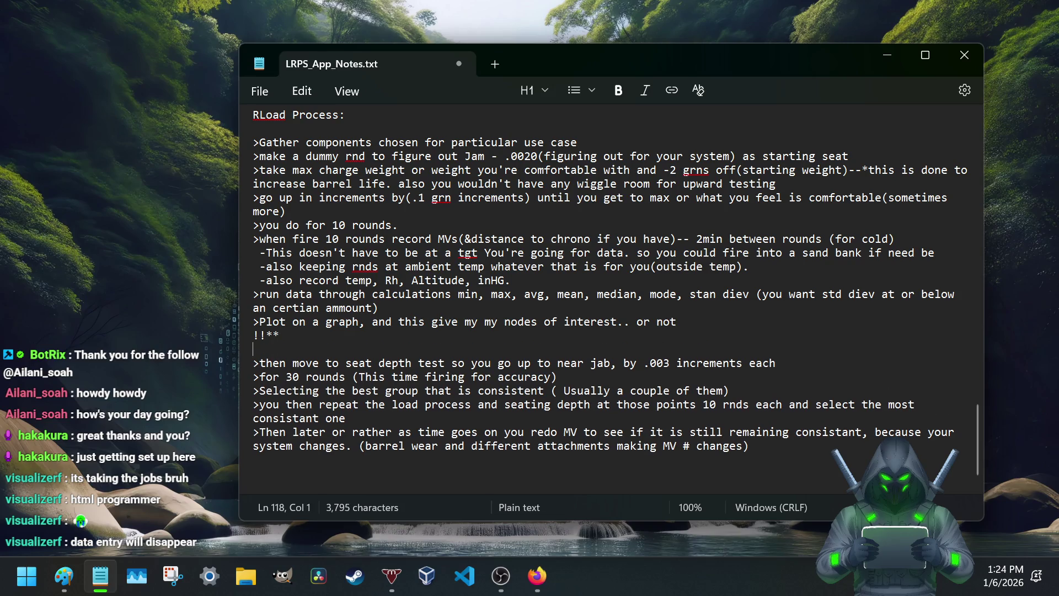
{"action": "key", "text": "Up"}
{"action": "key", "text": "End"}
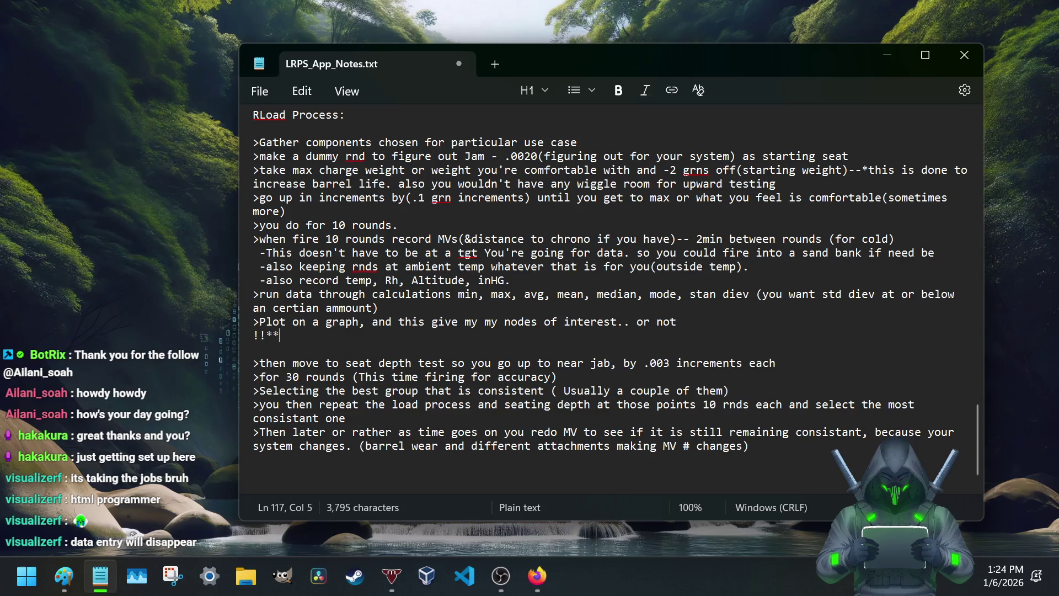
{"action": "key", "text": "Home"}
{"action": "key", "text": "Return"}
{"action": "key", "text": "End"}
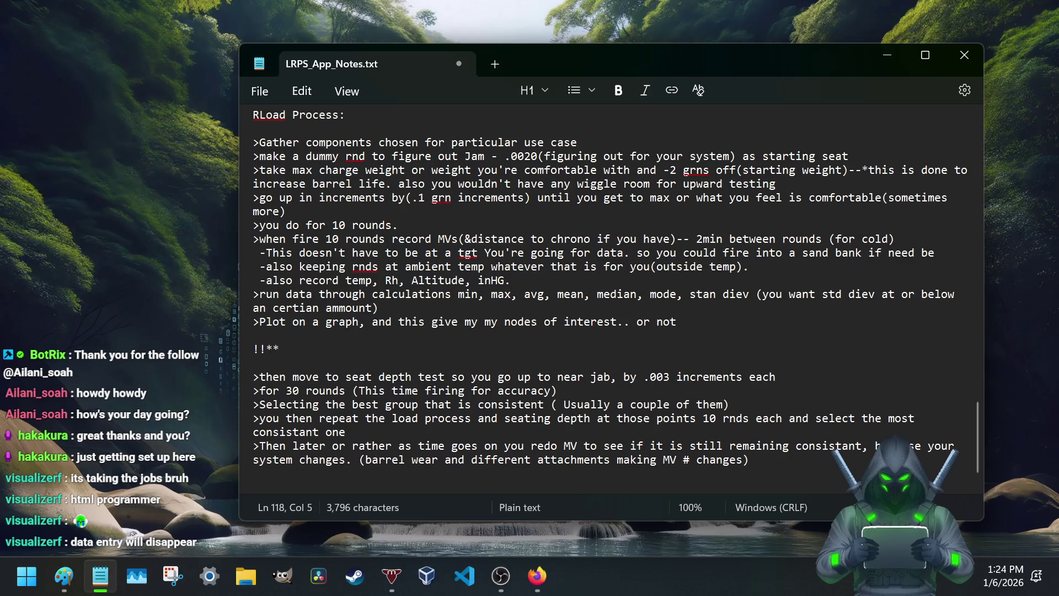
{"action": "type", "text": "do this for evey powder com"}
{"action": "type", "text": "bo you"}
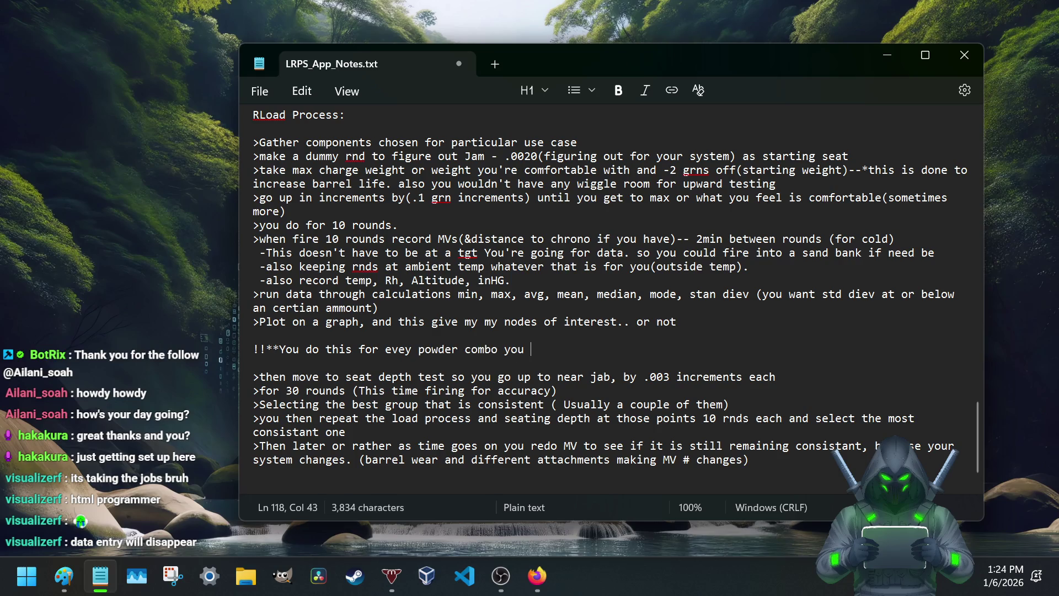
{"action": "type", "text": "thi"}
{"action": "type", "text": "nk you want to try"}
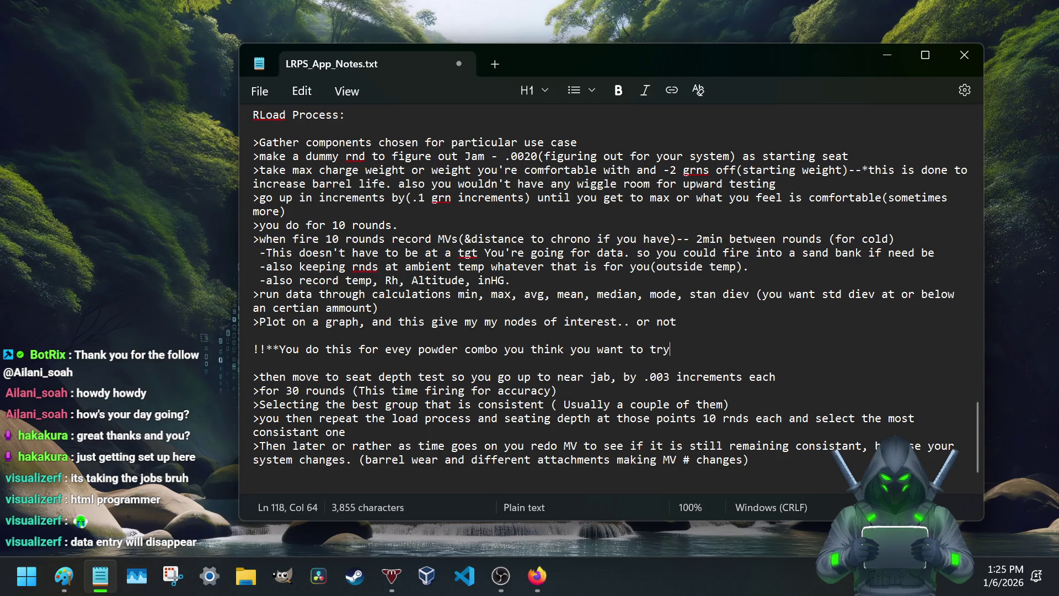
{"action": "type", "text": " so "}
{"action": "type", "text": "same "}
{"action": "type", "text": "everything else"}
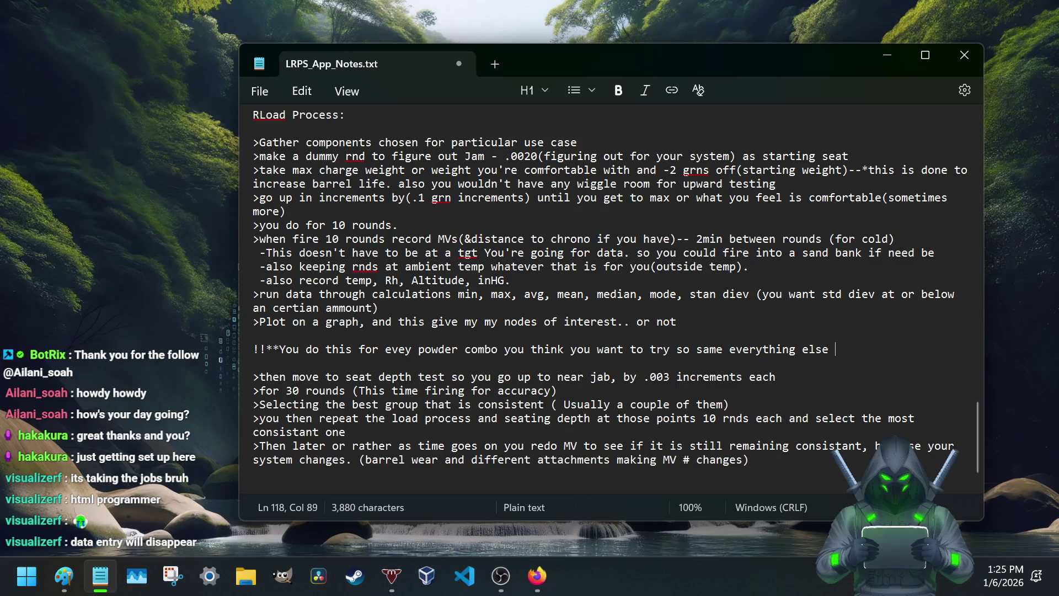
{"action": "type", "text": "but ddi"}
{"action": "type", "text": "fferent powder"}
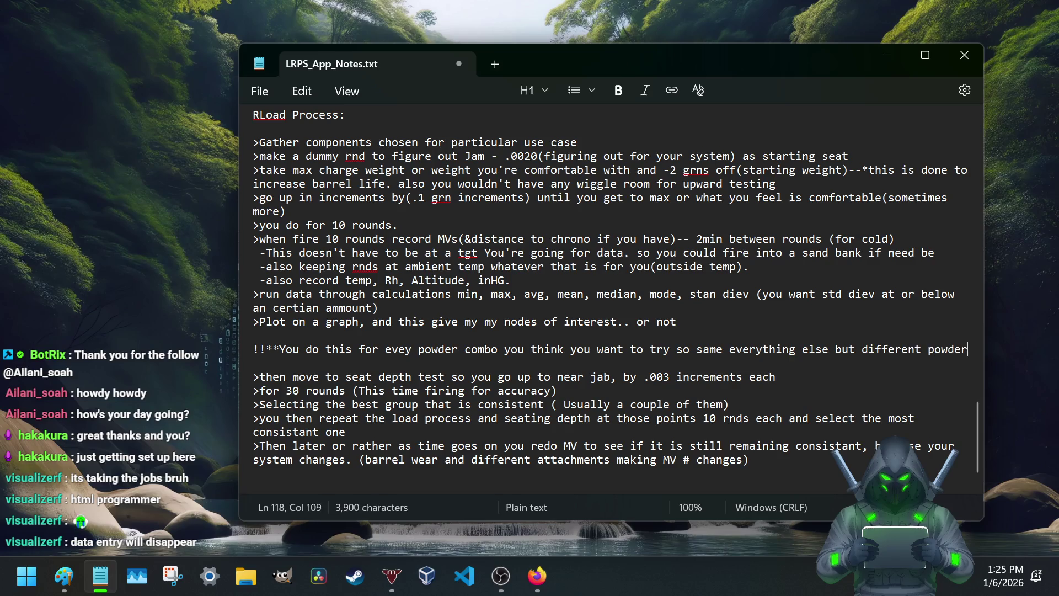
Step: Finish the '!!**You do this…' powder-combo note and start the GOAL line about consistent MV/CHART (Lowest S
{"action": "key", "text": "Return"}
{"action": "type", "text": "GOAL: to find the most harmonically "}
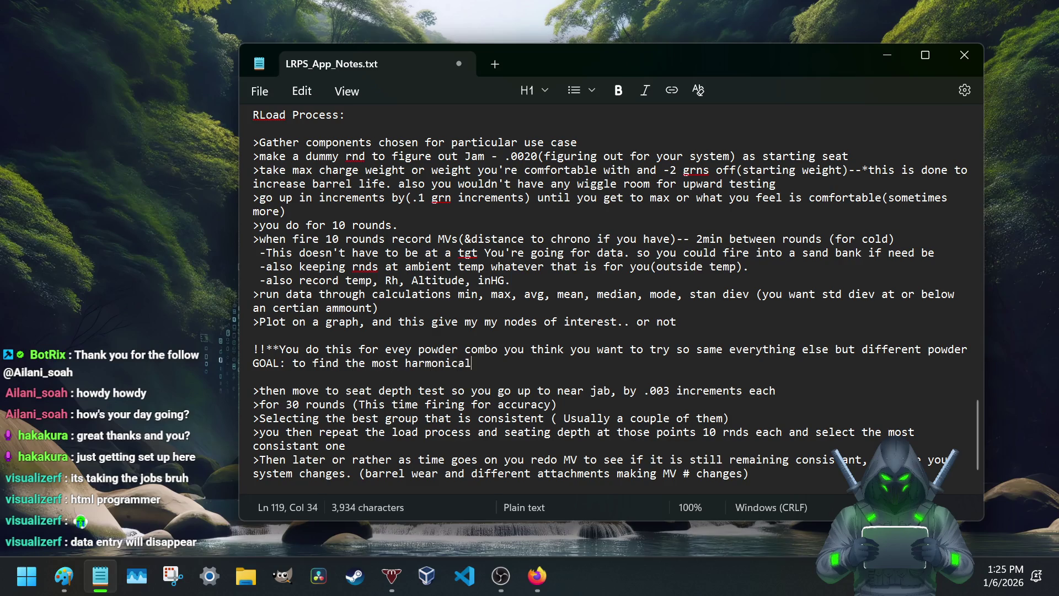
{"action": "type", "text": "consistant M"}
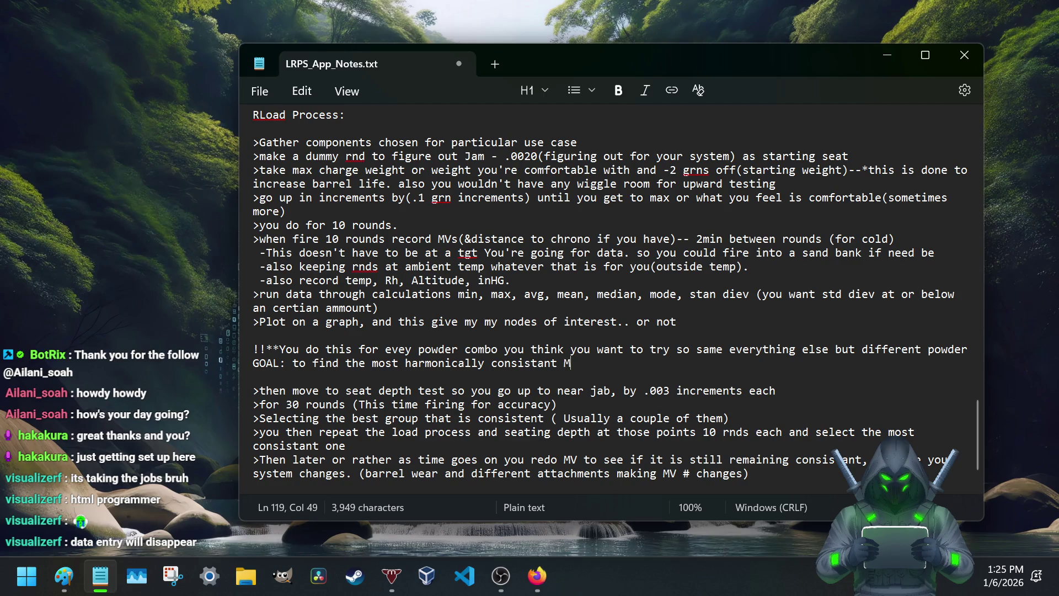
{"action": "type", "text": "V/C"}
{"action": "type", "text": "HART(Lo"}
{"action": "type", "text": "west S"}
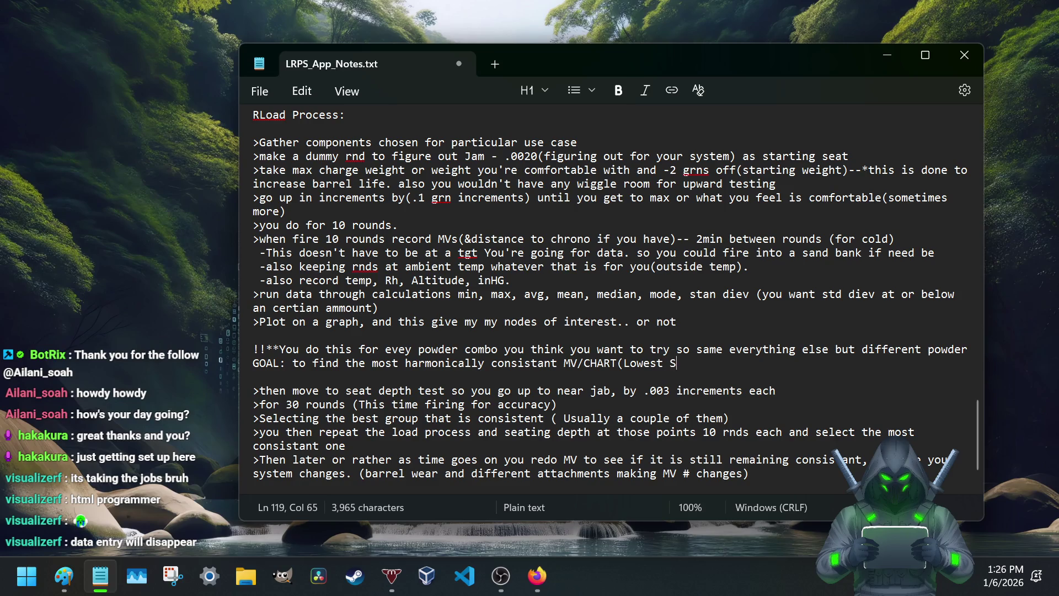
Step: End the GOAL line with 'Lowest Standard deviation)', save the notes, and bring Paint forward
{"action": "type", "text": "tandard dev"}
{"action": "type", "text": "iation"}
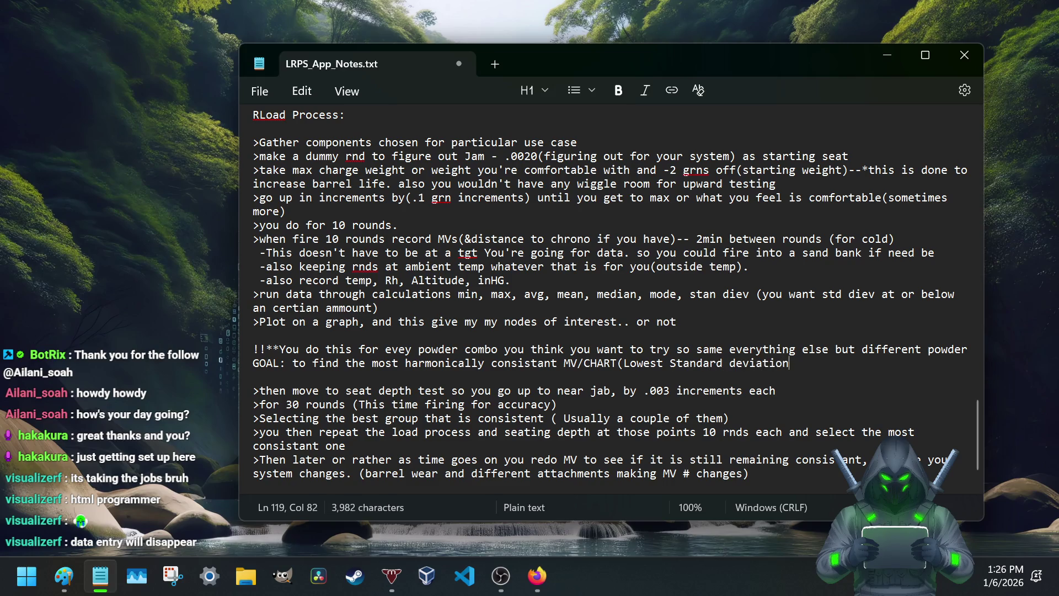
{"action": "key", "text": "ctrl+s"}
{"action": "left_click", "coordinate": [63, 576]}
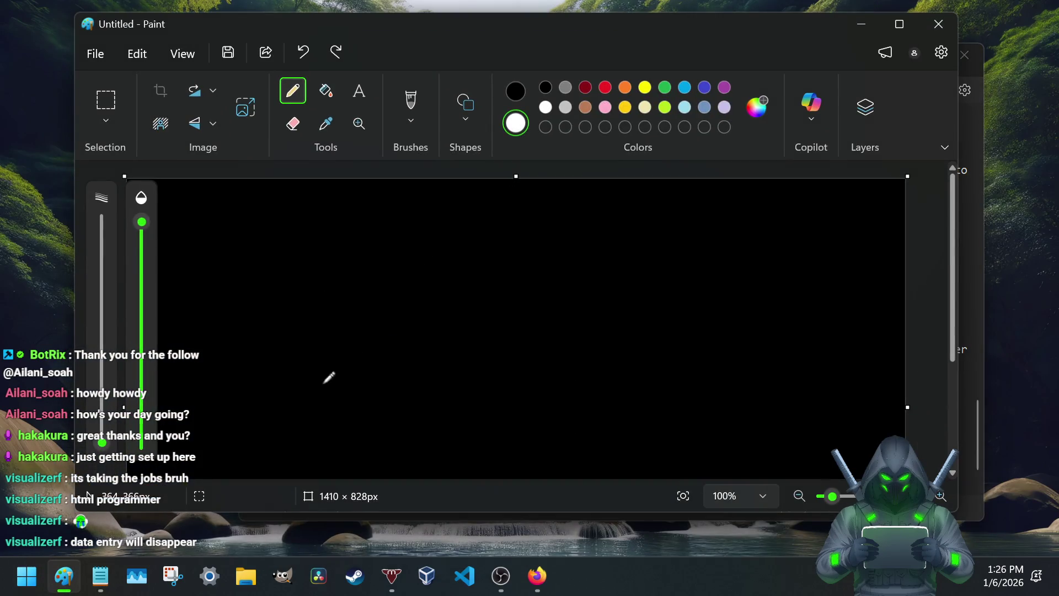
Step: Sketch a bell curve with two vertical peak lines and a stick figure on each slope of the Paint canvas
{"action": "mouse_move", "coordinate": [252, 382]}
{"action": "left_mouse_down"}
{"action": "mouse_move", "coordinate": [450, 272]}
{"action": "mouse_move", "coordinate": [648, 344]}
{"action": "left_mouse_up"}
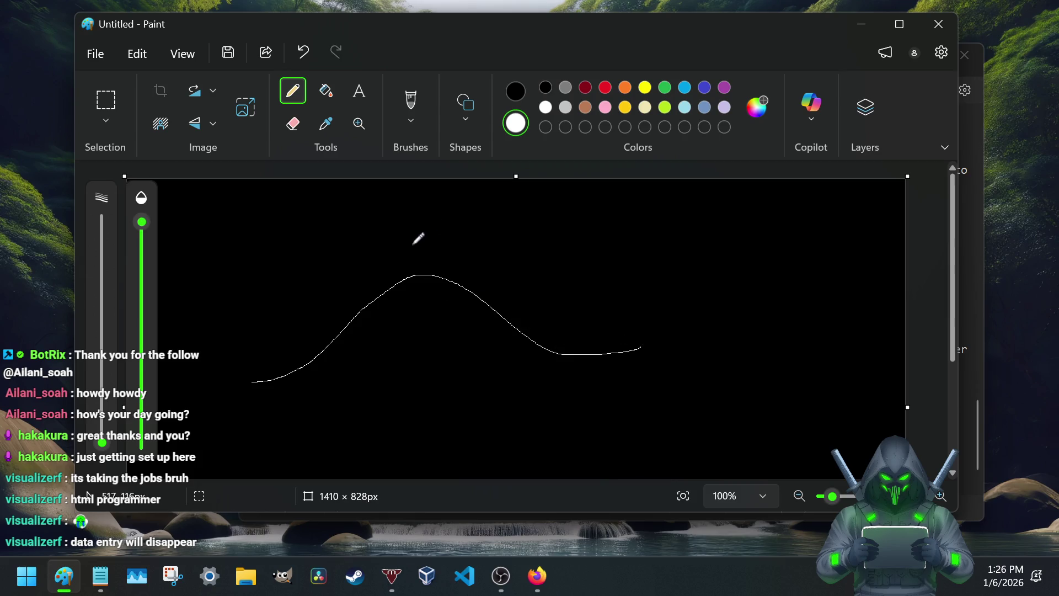
{"action": "left_click_drag", "start_coordinate": [418, 242], "coordinate": [425, 397]}
{"action": "left_click_drag", "start_coordinate": [438, 242], "coordinate": [439, 400]}
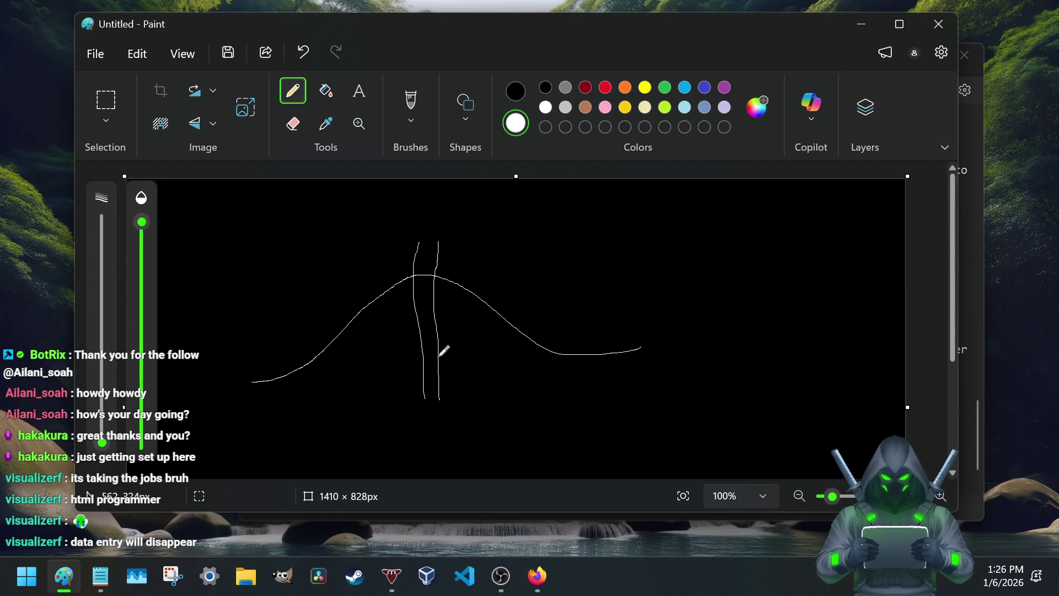
{"action": "mouse_move", "coordinate": [433, 326]}
{"action": "left_mouse_down"}
{"action": "mouse_move", "coordinate": [440, 289]}
{"action": "mouse_move", "coordinate": [421, 279]}
{"action": "left_mouse_up"}
{"action": "left_click_drag", "start_coordinate": [324, 331], "coordinate": [315, 438]}
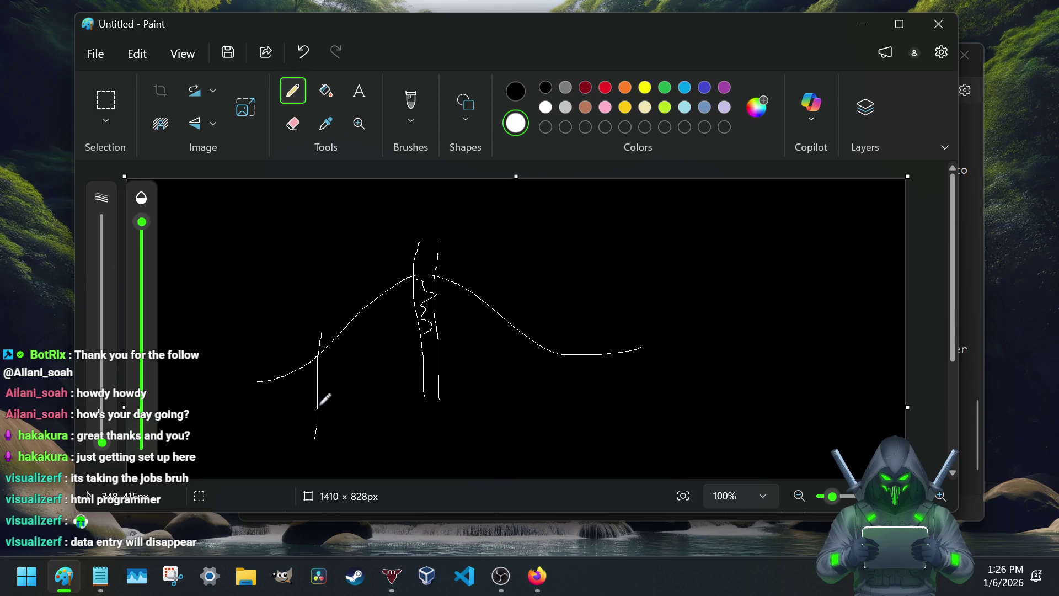
{"action": "mouse_move", "coordinate": [313, 335]}
{"action": "left_mouse_down"}
{"action": "mouse_move", "coordinate": [331, 338]}
{"action": "mouse_move", "coordinate": [329, 308]}
{"action": "mouse_move", "coordinate": [316, 314]}
{"action": "left_mouse_up"}
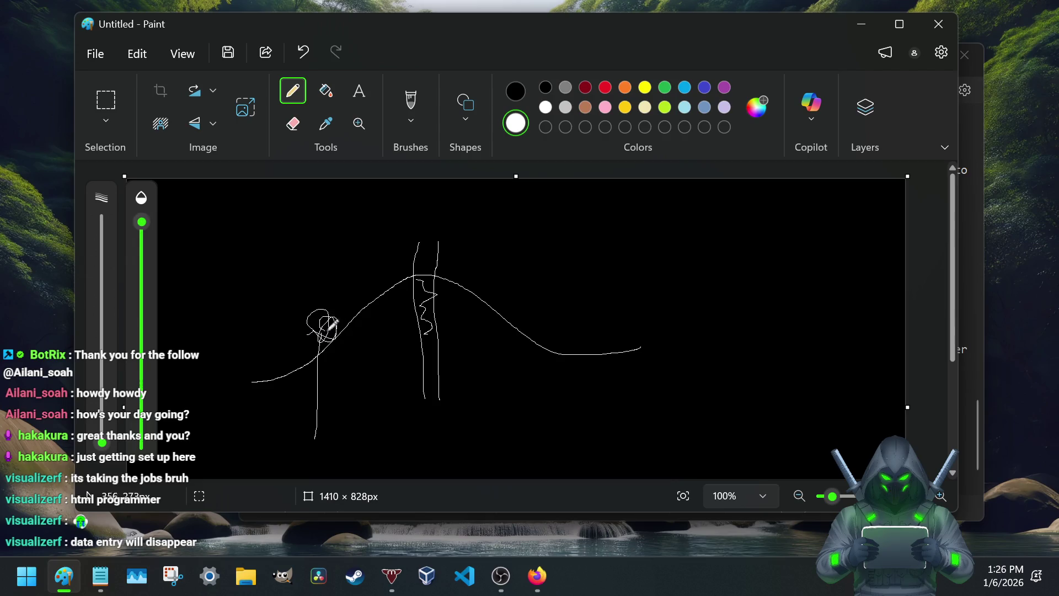
{"action": "left_click_drag", "start_coordinate": [580, 300], "coordinate": [568, 404]}
{"action": "mouse_move", "coordinate": [587, 273]}
{"action": "left_mouse_down"}
{"action": "mouse_move", "coordinate": [567, 292]}
{"action": "mouse_move", "coordinate": [626, 289]}
{"action": "mouse_move", "coordinate": [579, 303]}
{"action": "left_mouse_up"}
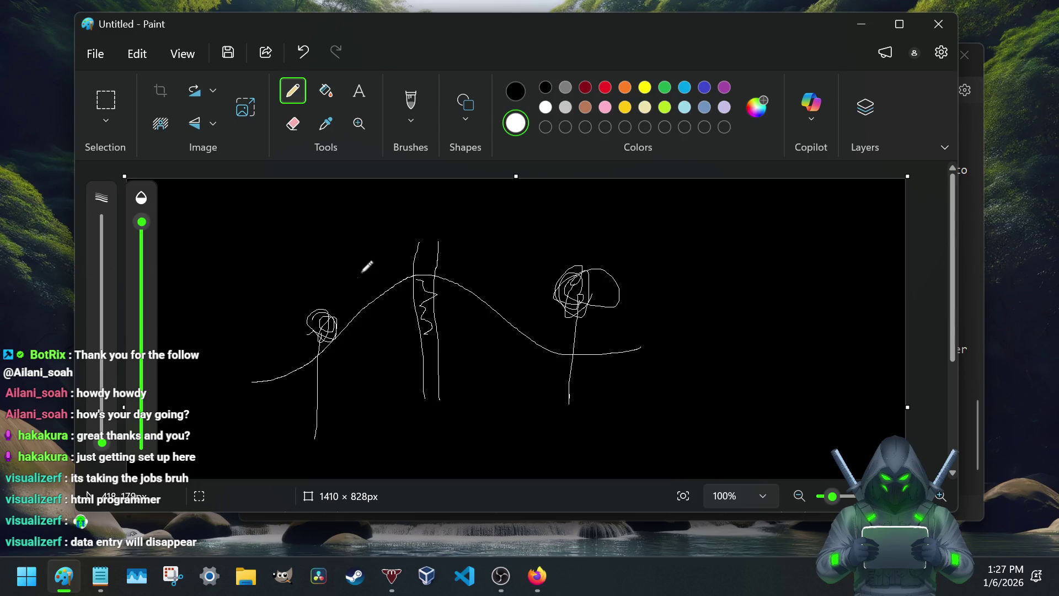
{"action": "mouse_move", "coordinate": [433, 279]}
{"action": "left_mouse_down"}
{"action": "mouse_move", "coordinate": [423, 269]}
{"action": "mouse_move", "coordinate": [439, 250]}
{"action": "mouse_move", "coordinate": [424, 274]}
{"action": "mouse_move", "coordinate": [436, 377]}
{"action": "mouse_move", "coordinate": [429, 274]}
{"action": "mouse_move", "coordinate": [419, 244]}
{"action": "mouse_move", "coordinate": [401, 242]}
{"action": "mouse_move", "coordinate": [444, 220]}
{"action": "mouse_move", "coordinate": [448, 235]}
{"action": "left_mouse_up"}
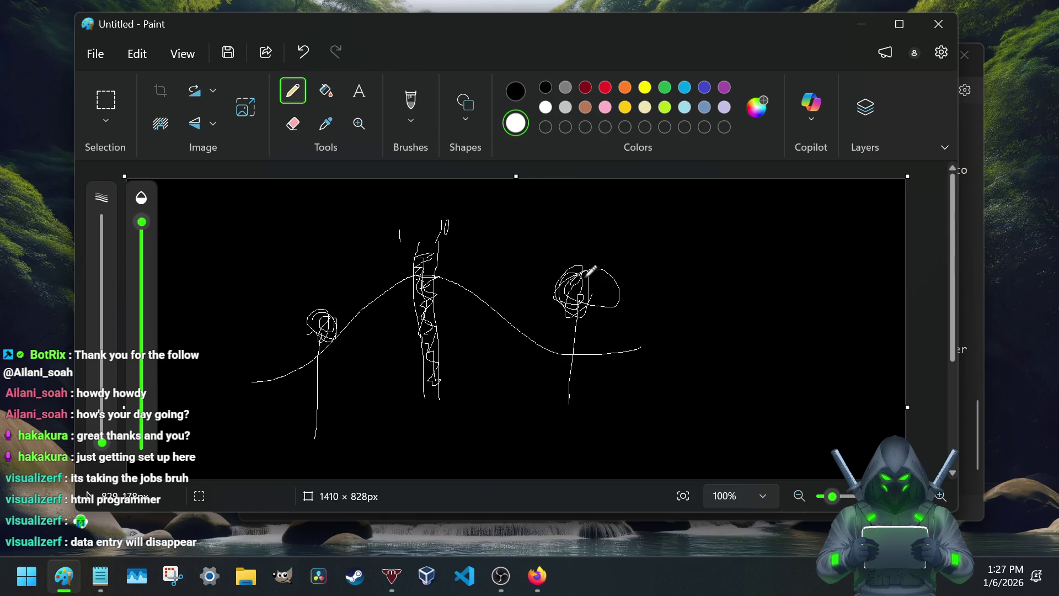
{"action": "left_click_drag", "start_coordinate": [593, 270], "coordinate": [582, 274]}
{"action": "left_click_drag", "start_coordinate": [338, 306], "coordinate": [323, 327]}
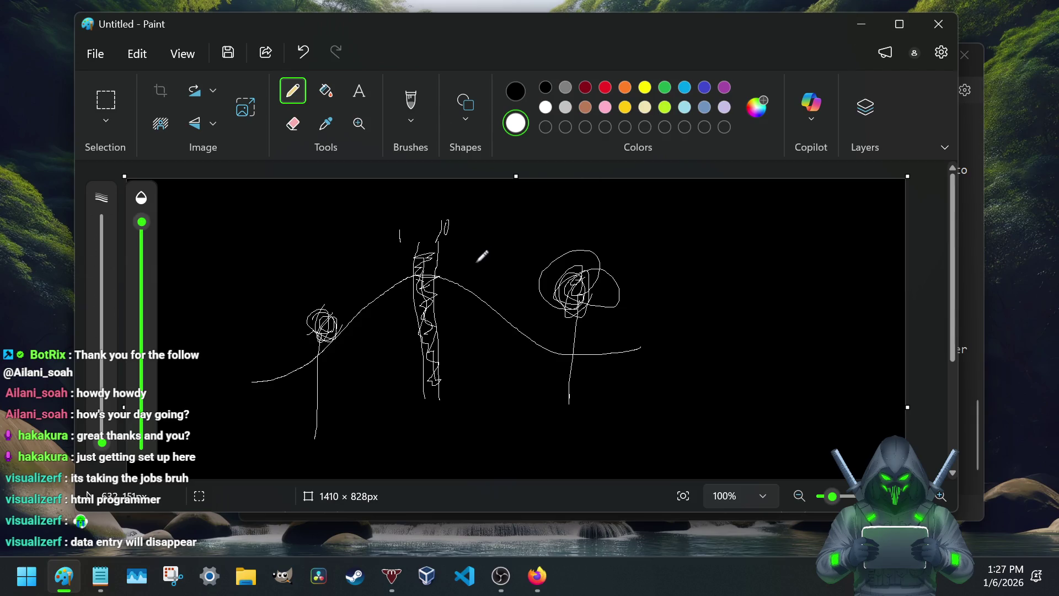
Step: Undo the sketch back to a blank canvas and put Paint away to return to the notes
{"action": "key", "text": "ctrl+z"}
{"action": "key", "text": "ctrl+z"}
{"action": "key", "text": "ctrl+z"}
{"action": "key", "text": "ctrl+z"}
{"action": "key", "text": "ctrl+z"}
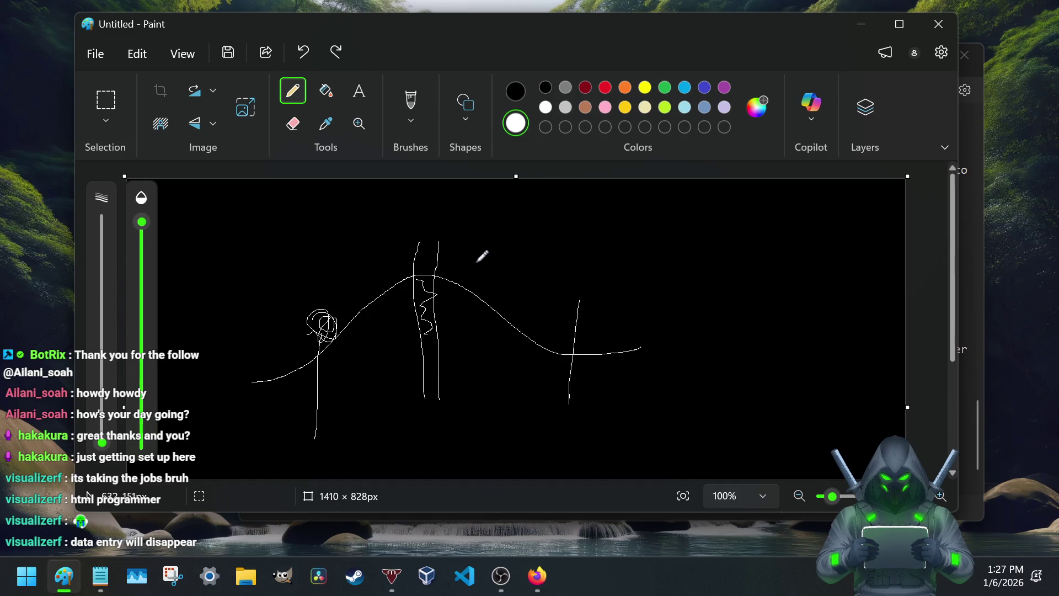
{"action": "key", "text": "ctrl+z"}
{"action": "key", "text": "ctrl+z"}
{"action": "key", "text": "ctrl+z"}
{"action": "key", "text": "ctrl+z"}
{"action": "key", "text": "ctrl+z"}
{"action": "key", "text": "ctrl+z"}
{"action": "key", "text": "ctrl+z"}
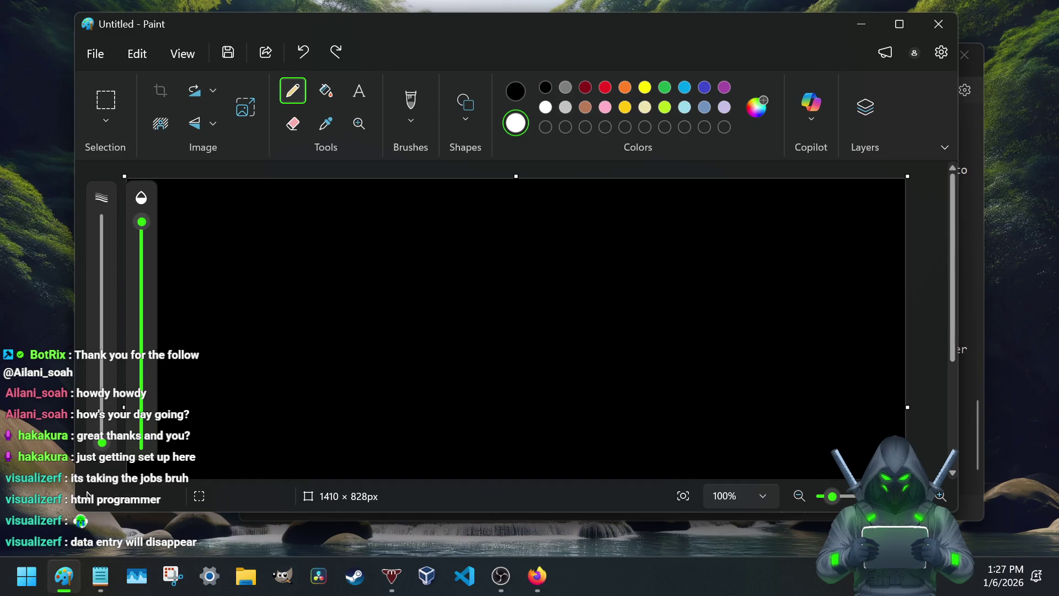
{"action": "key", "text": "alt"}
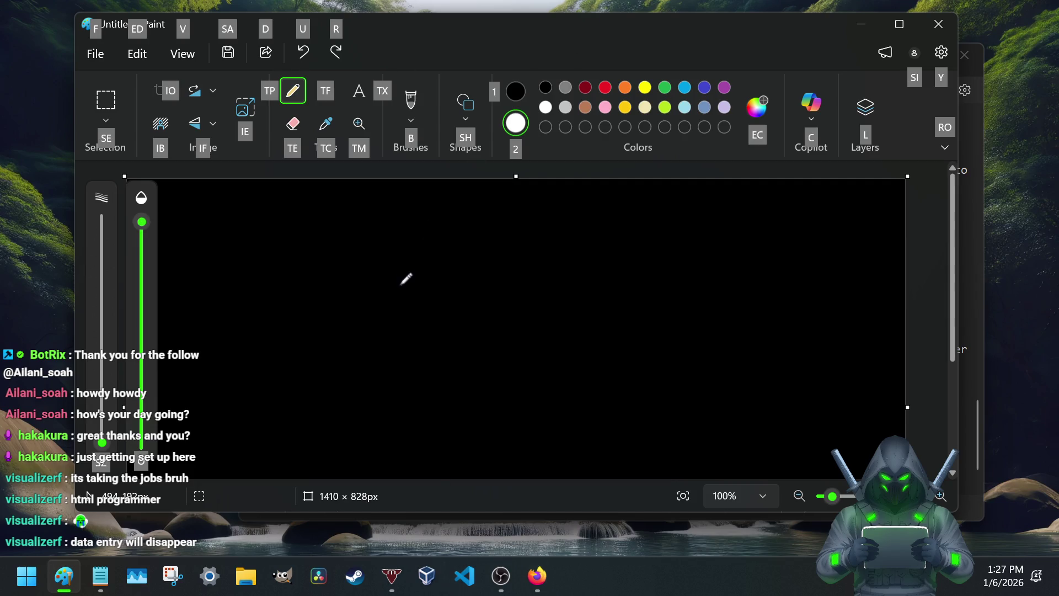
{"action": "right_click", "coordinate": [399, 285]}
{"action": "left_click", "coordinate": [870, 25]}
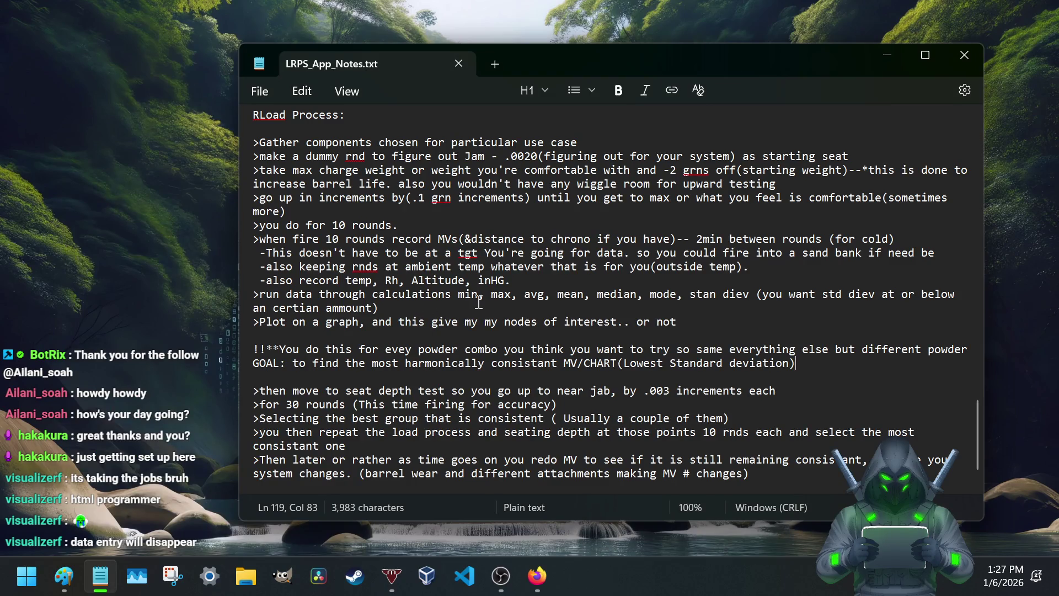
{"action": "scroll", "coordinate": [478, 303], "scroll_direction": "down", "scroll_amount": 1}
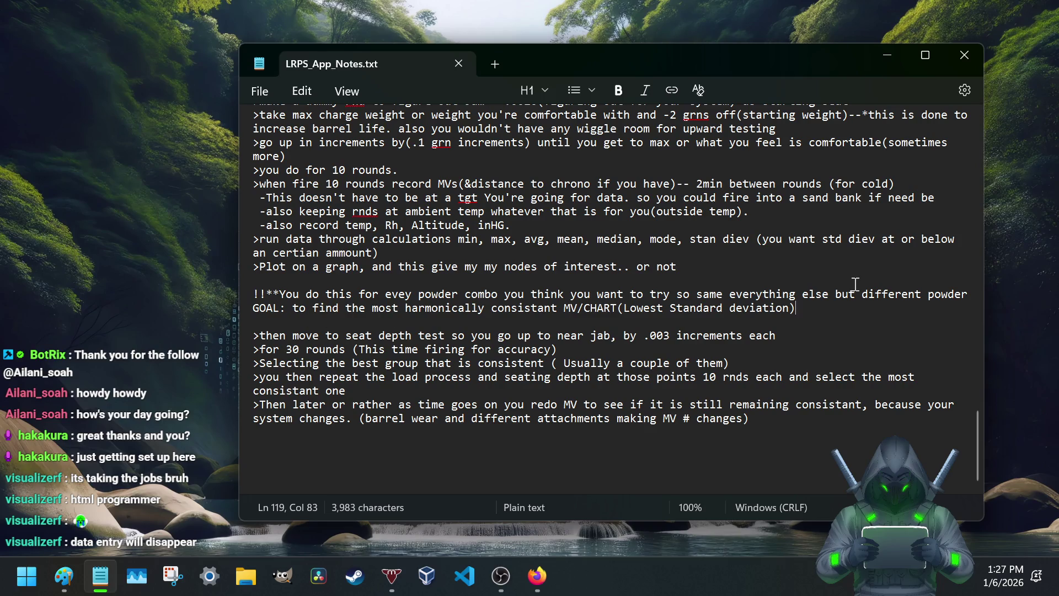
Step: Add '--This is now your powder for this combo' on its own line below the GOAL line
{"action": "key", "text": "Return"}
{"action": "key", "text": "Return"}
{"action": "type", "text": "--This is now your pw"}
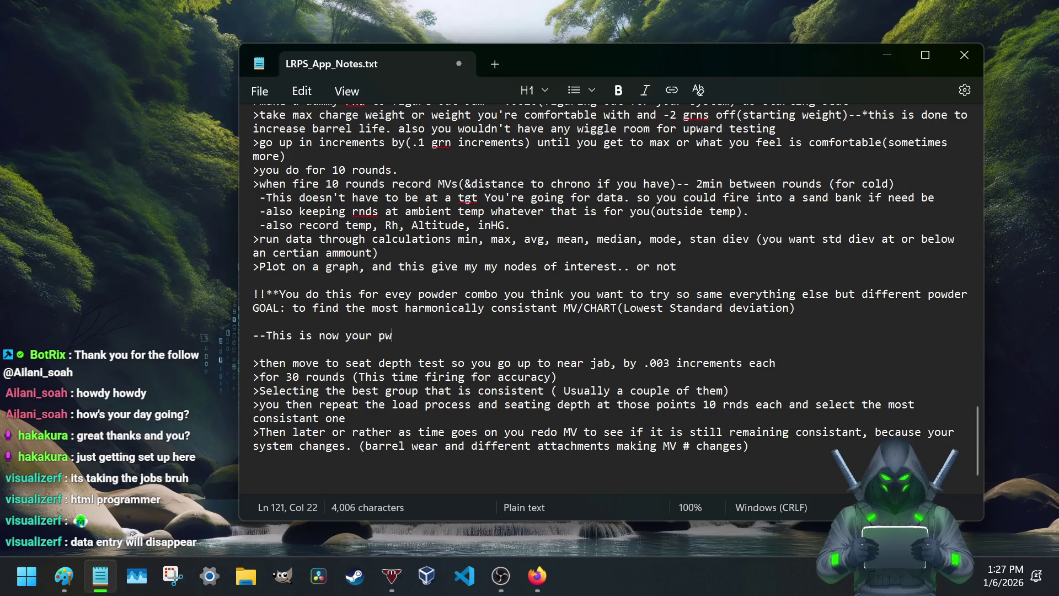
{"action": "key", "text": "BackSpace"}
{"action": "type", "text": "owder"}
{"action": "type", "text": "."}
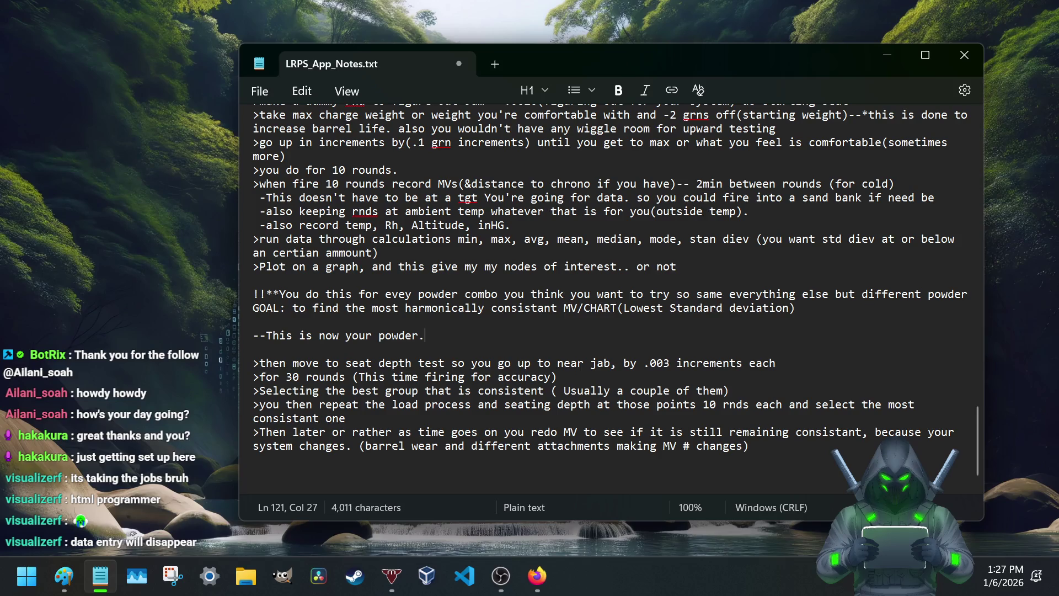
{"action": "key", "text": "BackSpace"}
{"action": "type", "text": "or this comp"}
{"action": "key", "text": "BackSpace"}
{"action": "type", "text": "bo"}
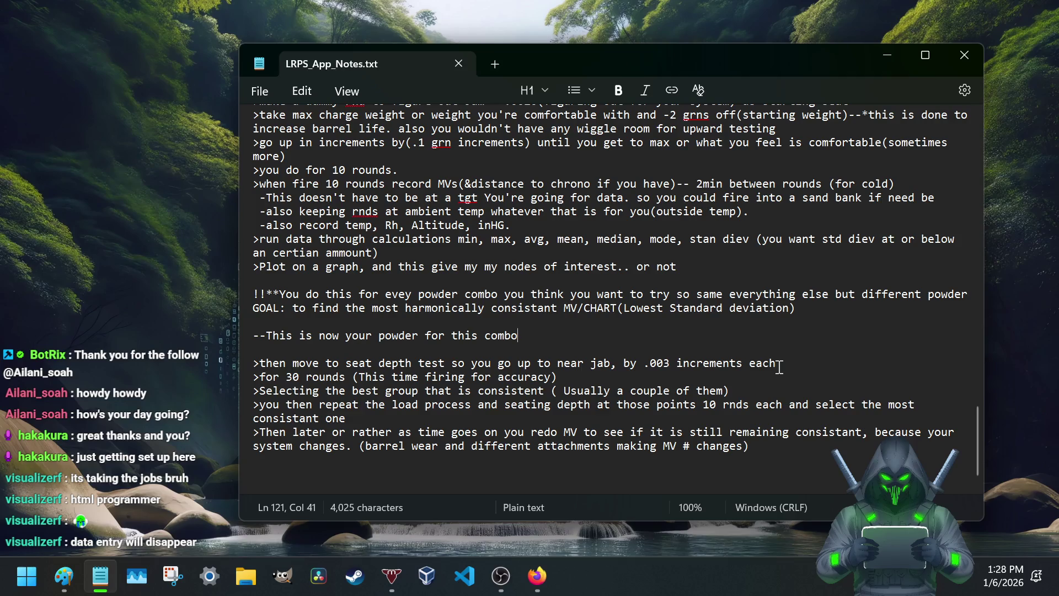
{"action": "scroll", "coordinate": [780, 367], "scroll_direction": "down", "scroll_amount": 1}
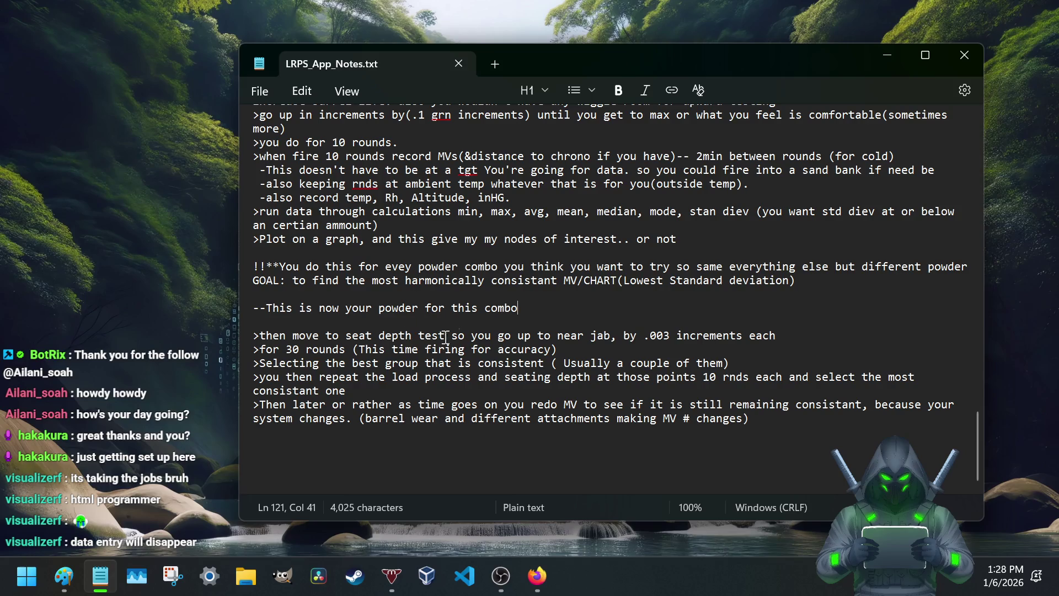
{"action": "scroll", "coordinate": [511, 203], "scroll_direction": "up", "scroll_amount": 1}
{"action": "scroll", "coordinate": [511, 203], "scroll_direction": "up", "scroll_amount": 1}
{"action": "scroll", "coordinate": [489, 178], "scroll_direction": "up", "scroll_amount": 1}
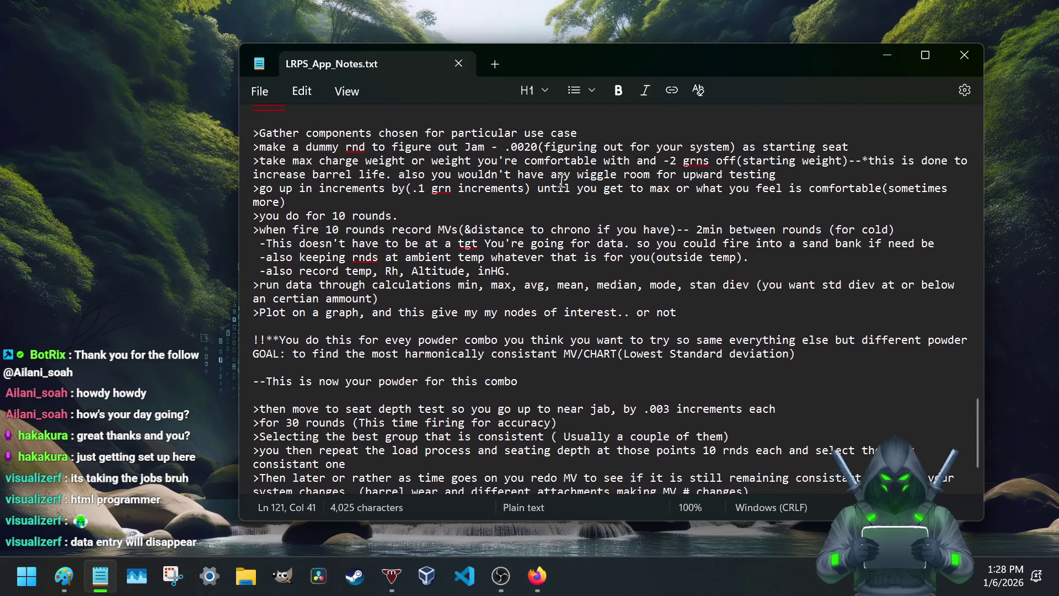
{"action": "left_click_drag", "start_coordinate": [465, 156], "coordinate": [540, 156]}
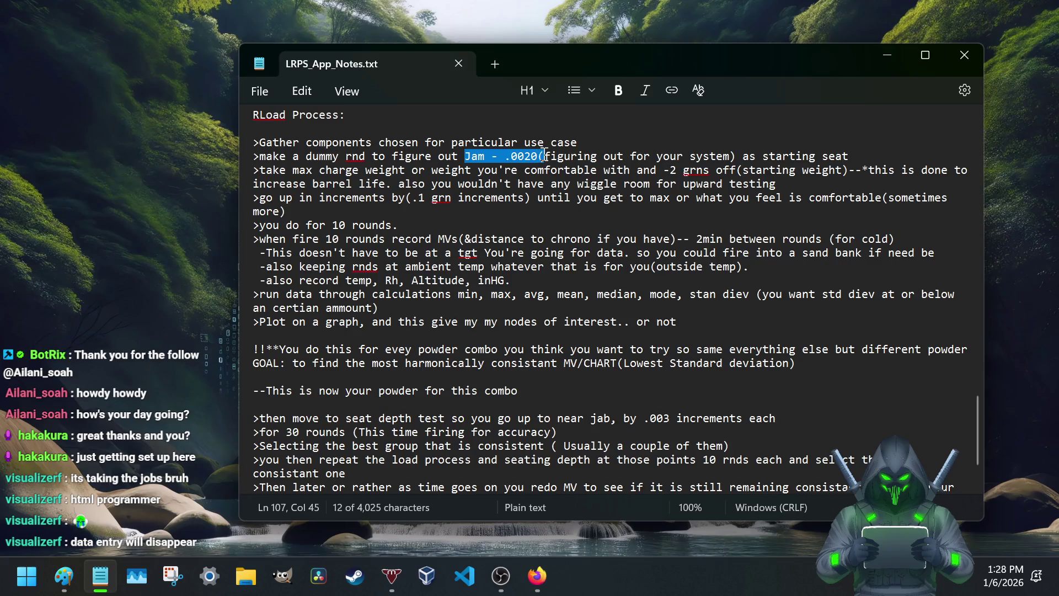
{"action": "scroll", "coordinate": [563, 192], "scroll_direction": "down", "scroll_amount": 1}
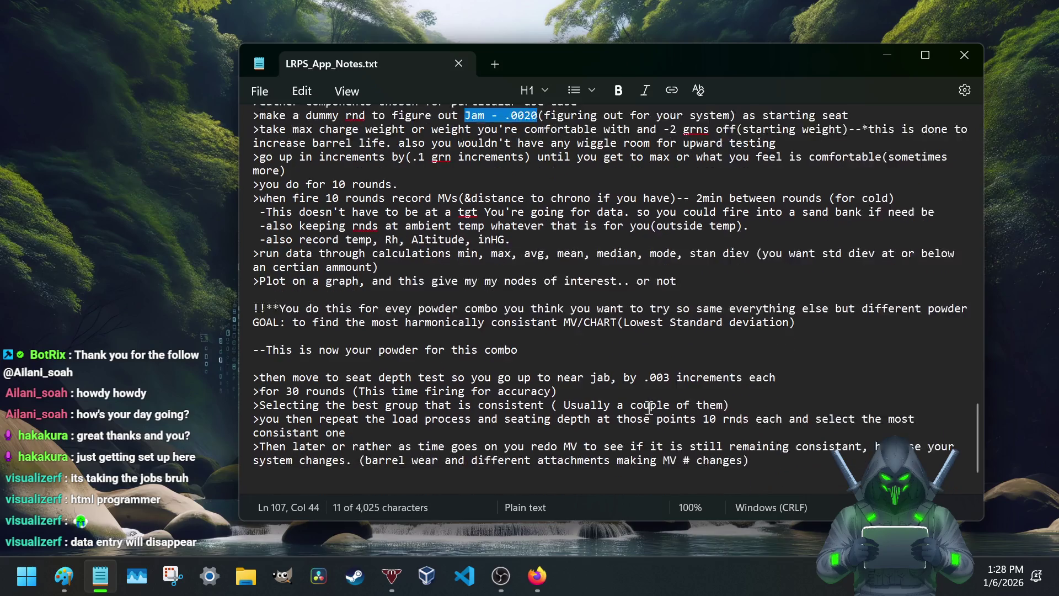
{"action": "scroll", "coordinate": [634, 353], "scroll_direction": "down", "scroll_amount": 1}
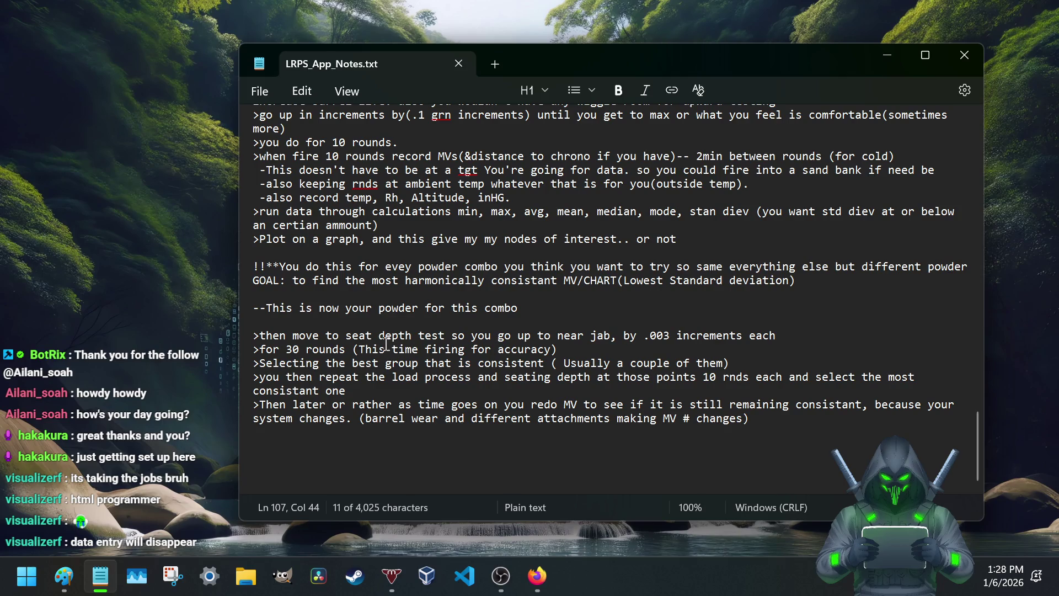
{"action": "left_click_drag", "start_coordinate": [358, 350], "coordinate": [375, 349]}
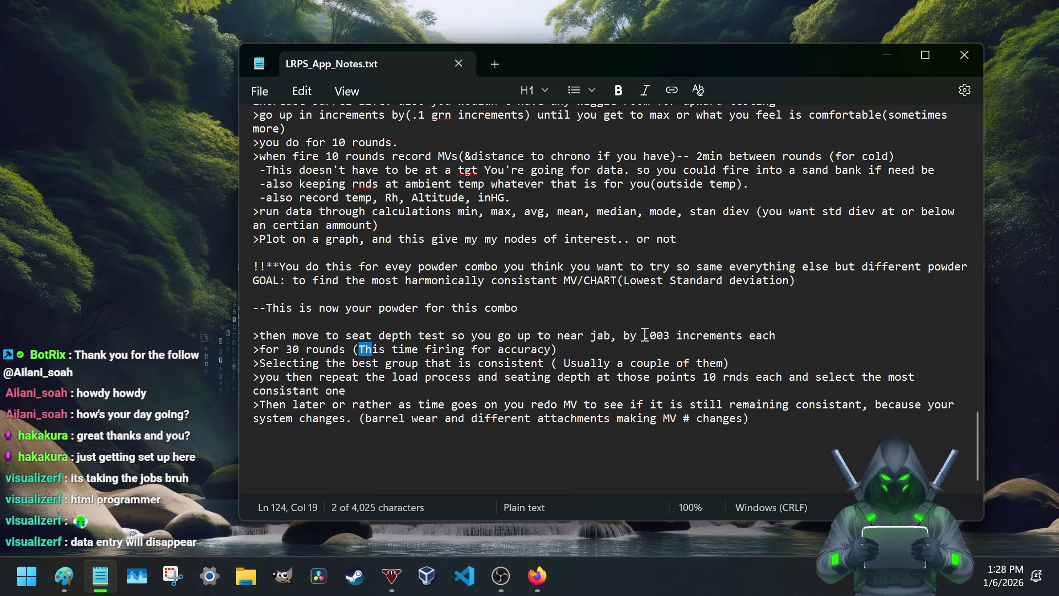
{"action": "left_click_drag", "start_coordinate": [644, 335], "coordinate": [672, 335]}
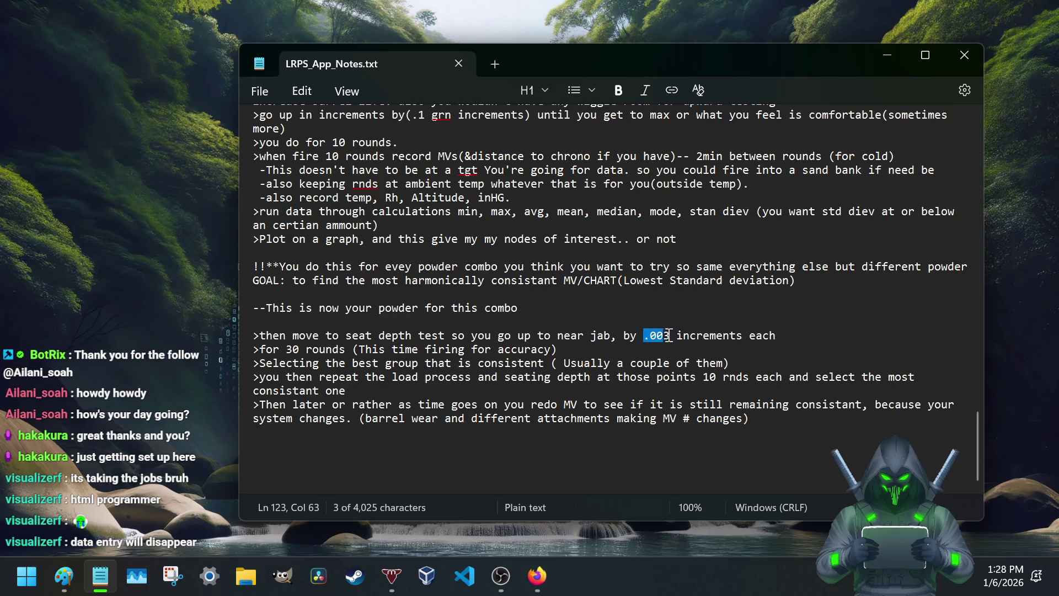
{"action": "left_click_drag", "start_coordinate": [672, 336], "coordinate": [676, 339]}
{"action": "scroll", "coordinate": [290, 332], "scroll_direction": "up", "scroll_amount": 1}
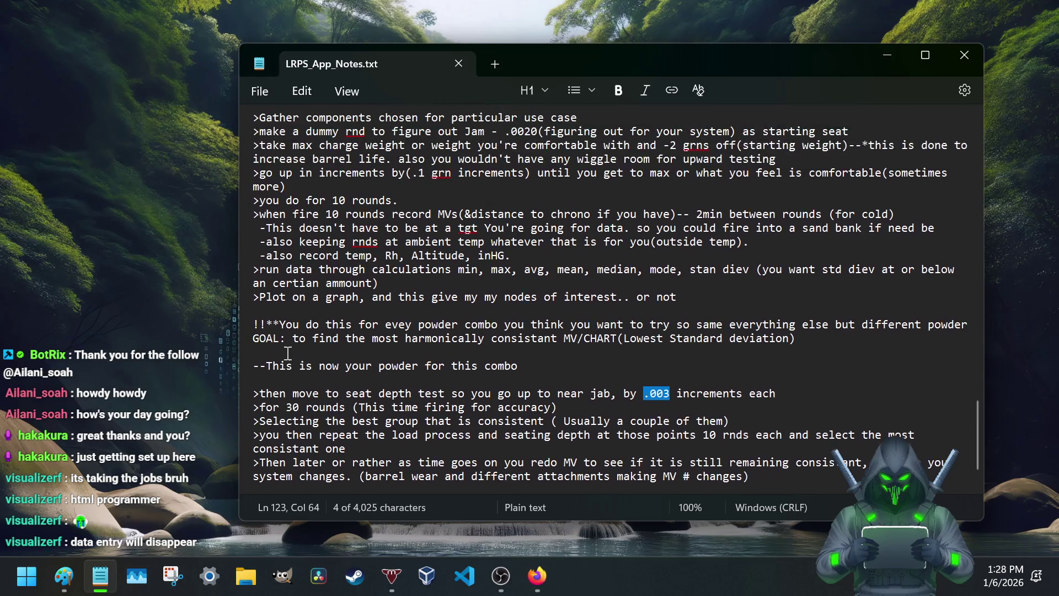
{"action": "scroll", "coordinate": [306, 273], "scroll_direction": "up", "scroll_amount": 1}
{"action": "left_click", "coordinate": [340, 239]}
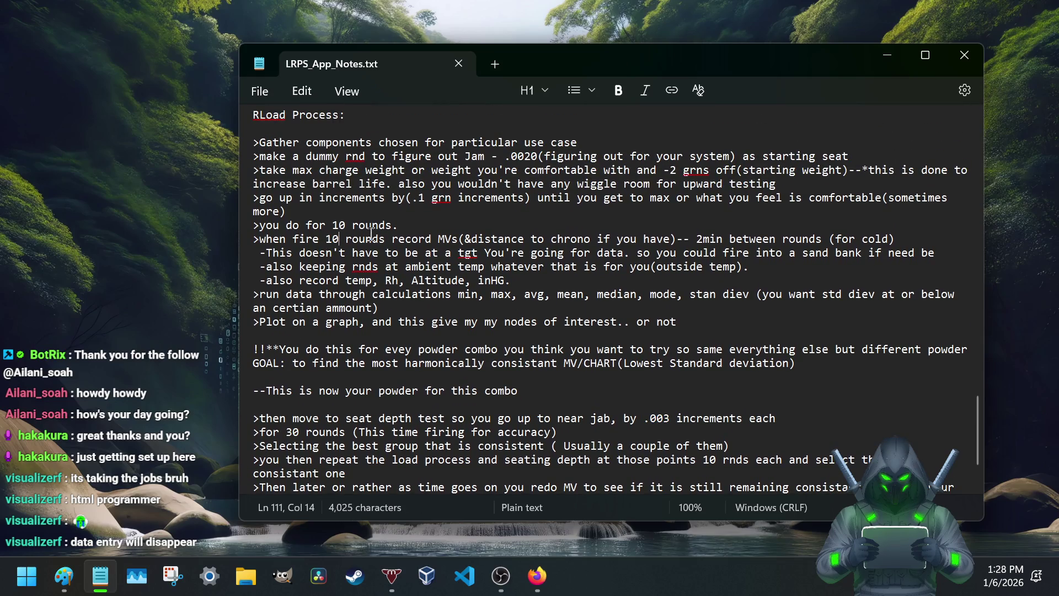
{"action": "type", "text": "00"}
{"action": "key", "text": "BackSpace"}
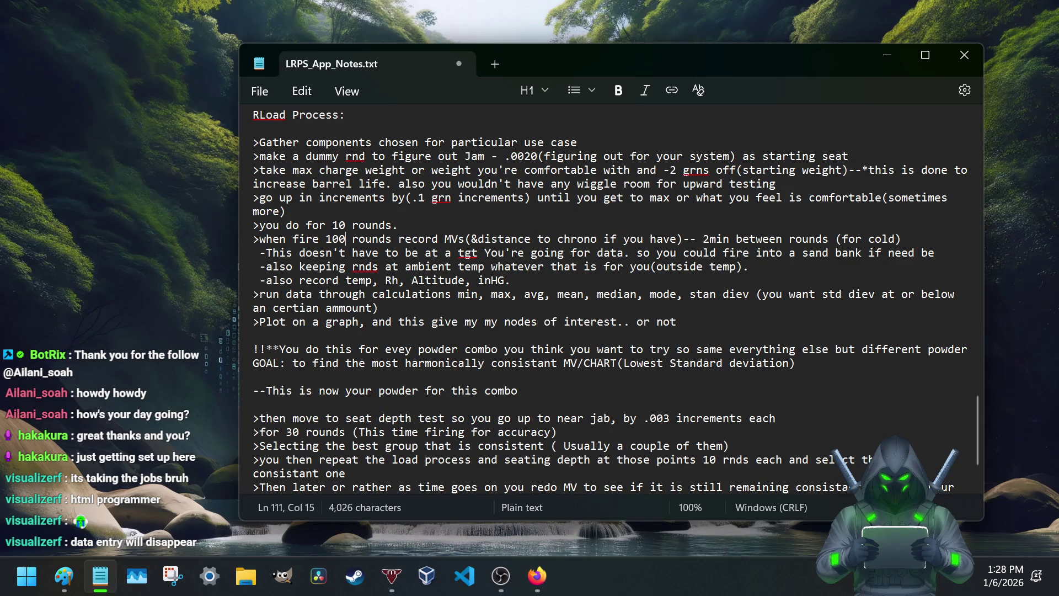
{"action": "key", "text": "BackSpace"}
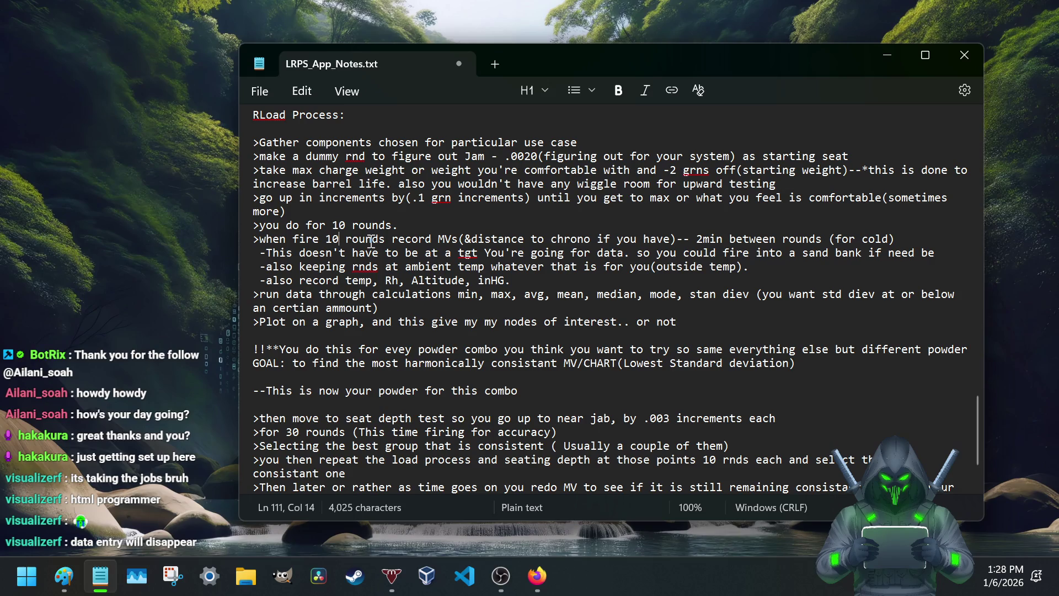
{"action": "scroll", "coordinate": [497, 361], "scroll_direction": "down", "scroll_amount": 2}
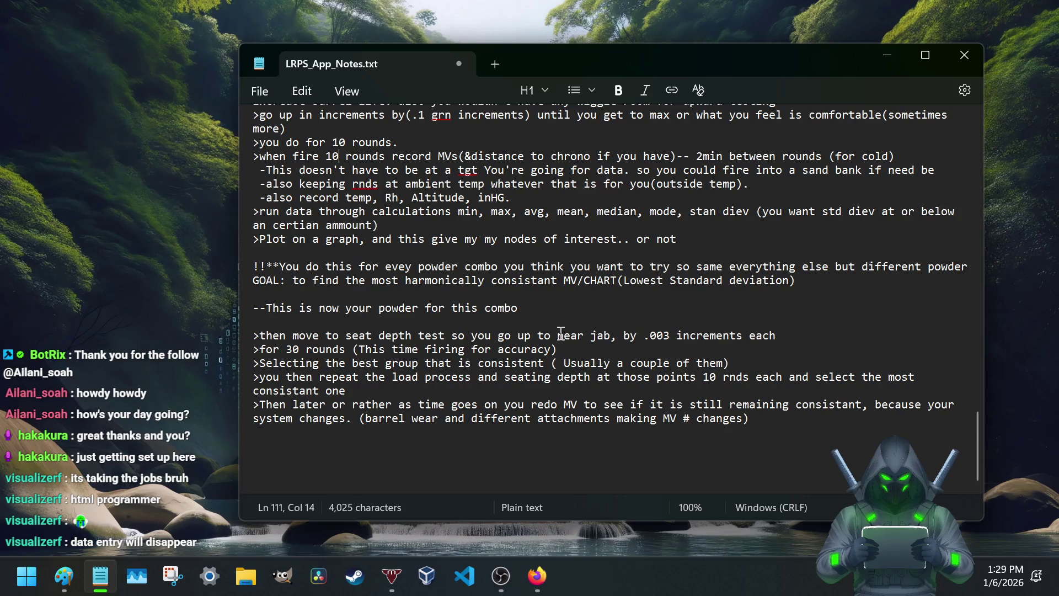
Step: Correct 'jab' to 'jam' on the seat-depth line, save, and move to the line end
{"action": "left_click", "coordinate": [612, 336]}
{"action": "key", "text": "BackSpace"}
{"action": "type", "text": "m"}
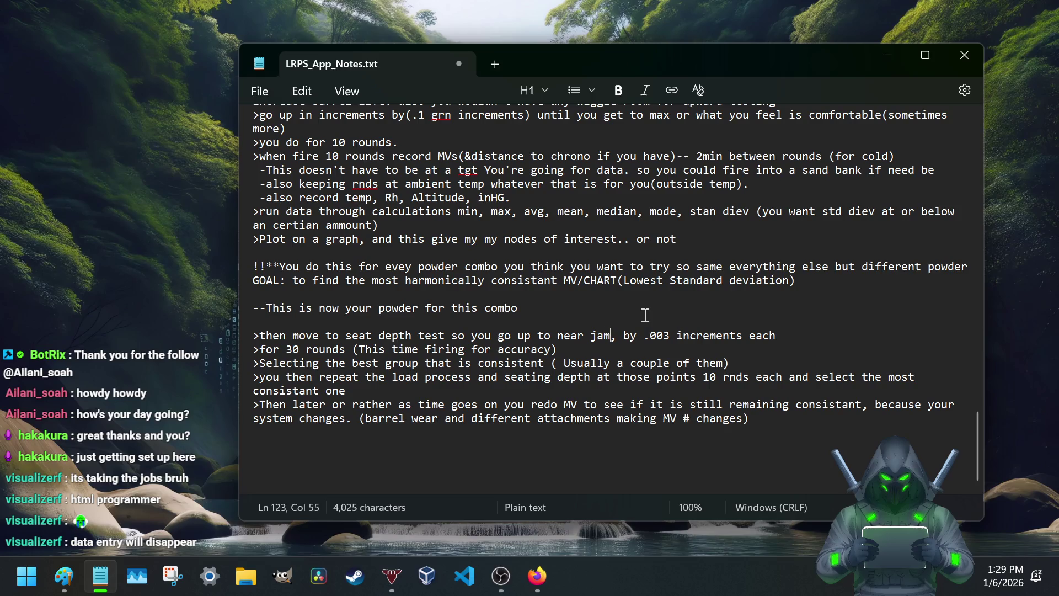
{"action": "key", "text": "ctrl+s"}
{"action": "left_click", "coordinate": [808, 336]}
{"action": "type", "text": ".00"}
{"action": "type", "text": "1"}
{"action": "type", "text": "  .004, ."}
{"action": "type", "text": "007"}
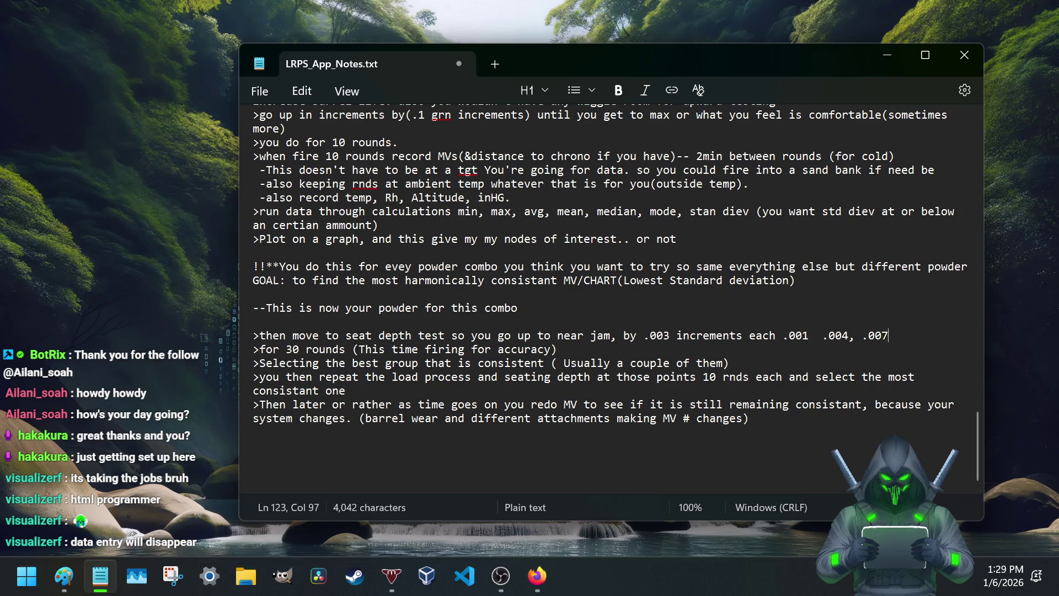
{"action": "type", "text": ", .010"}
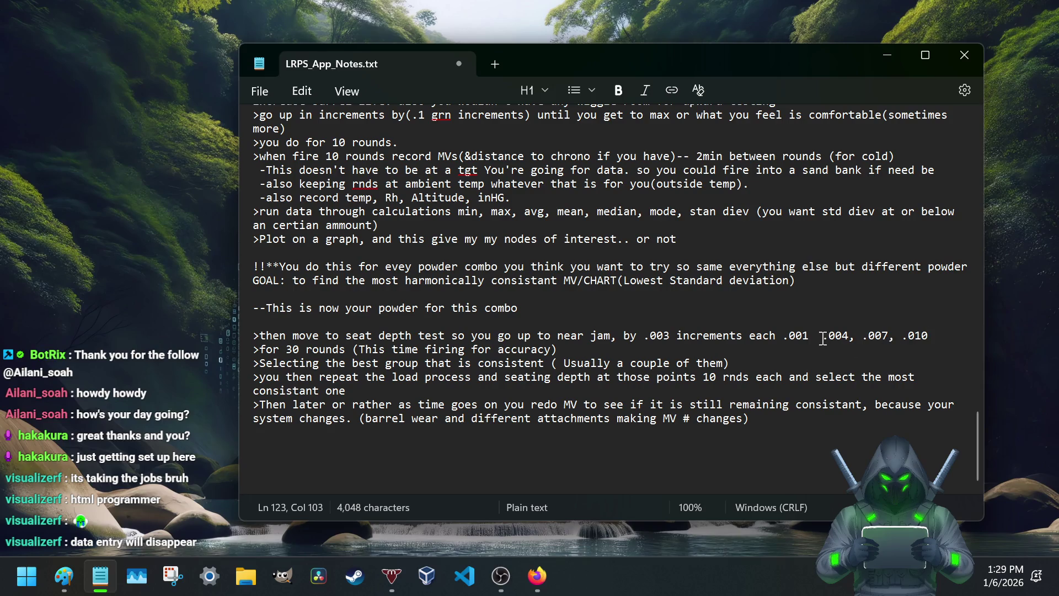
Step: Review the typed seat-depth values .001, .004, .007, .010 and delete the list to reword it as increments each
{"action": "left_click_drag", "start_coordinate": [810, 340], "coordinate": [784, 340]}
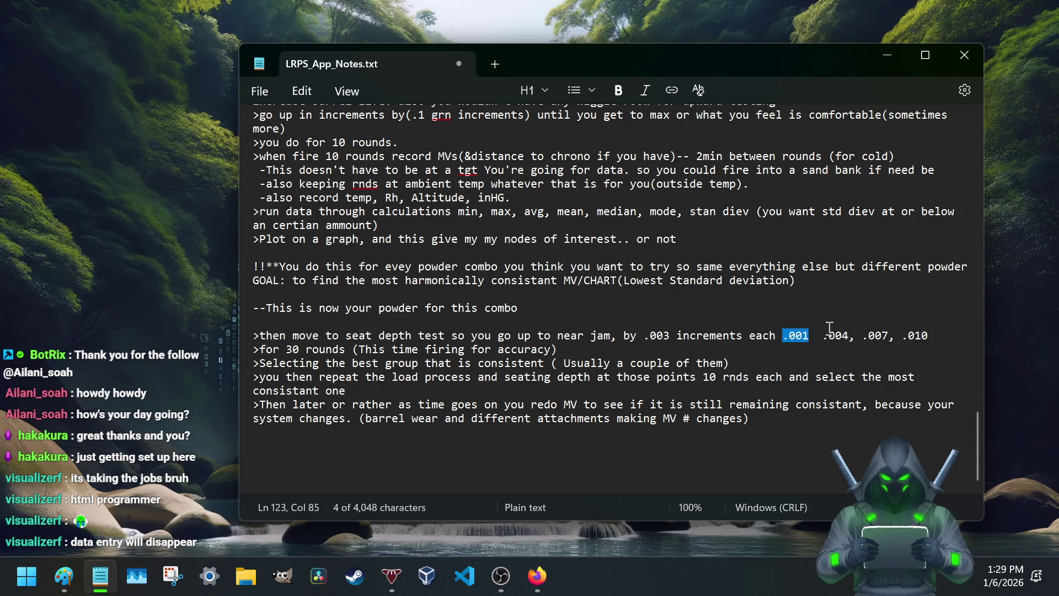
{"action": "mouse_move", "coordinate": [849, 338]}
{"action": "left_mouse_down"}
{"action": "mouse_move", "coordinate": [823, 338]}
{"action": "mouse_move", "coordinate": [945, 340]}
{"action": "mouse_move", "coordinate": [783, 337]}
{"action": "left_mouse_up"}
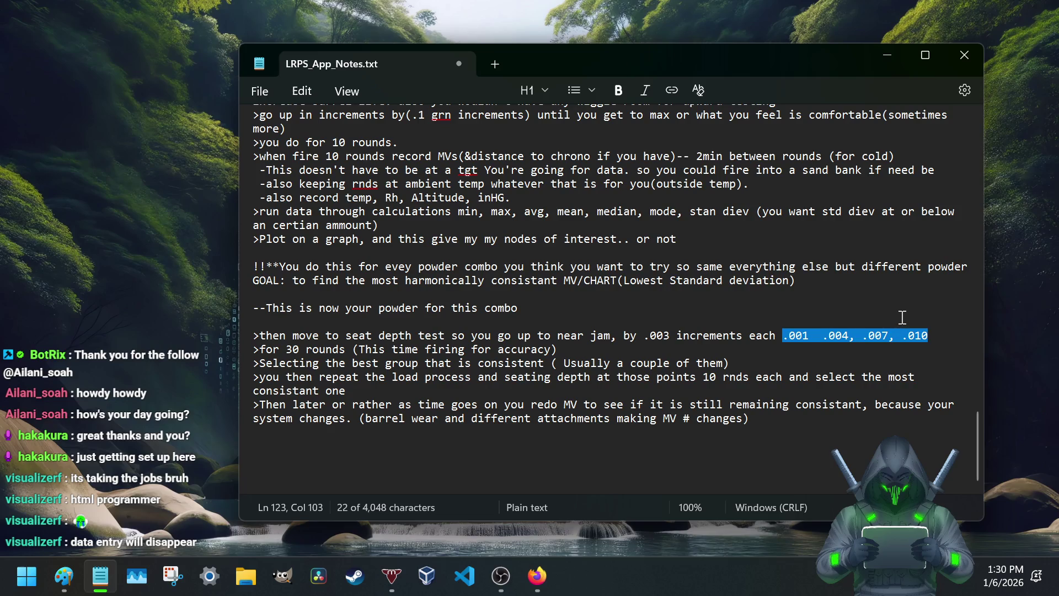
{"action": "left_click", "coordinate": [807, 337]}
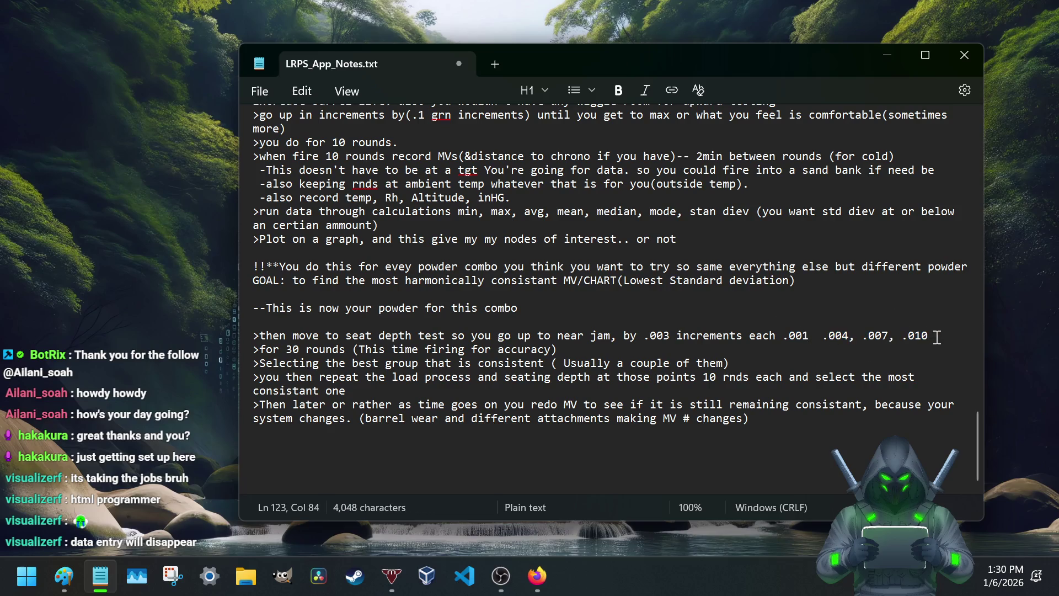
{"action": "left_click_drag", "start_coordinate": [937, 337], "coordinate": [836, 339]}
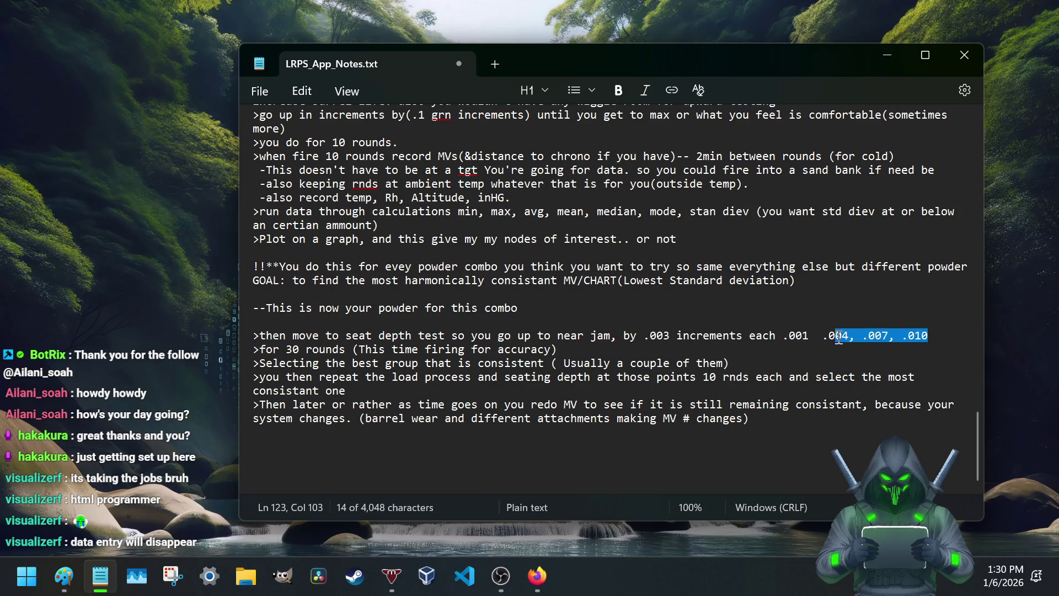
{"action": "left_click", "coordinate": [932, 336]}
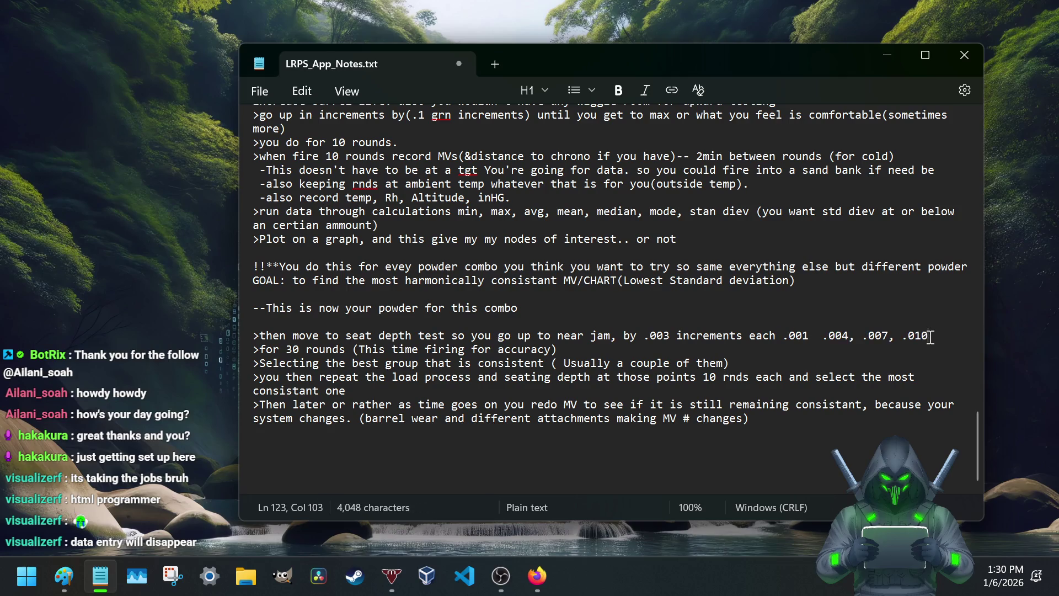
{"action": "left_click_drag", "start_coordinate": [932, 336], "coordinate": [788, 339]}
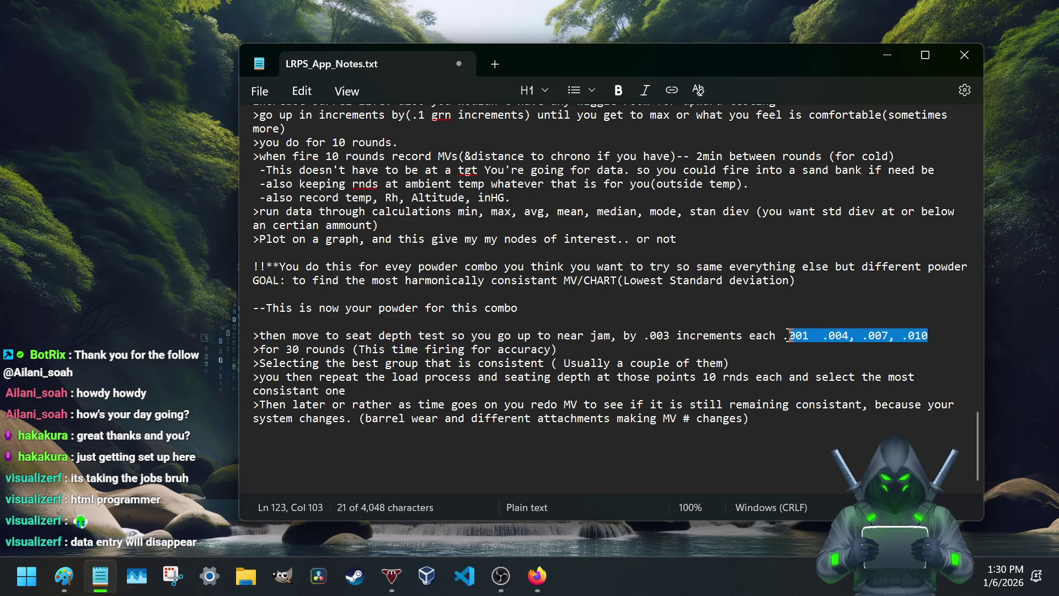
{"action": "key", "text": "BackSpace"}
{"action": "key", "text": "BackSpace"}
{"action": "key", "text": "BackSpace"}
{"action": "type", "text": "(3 r"}
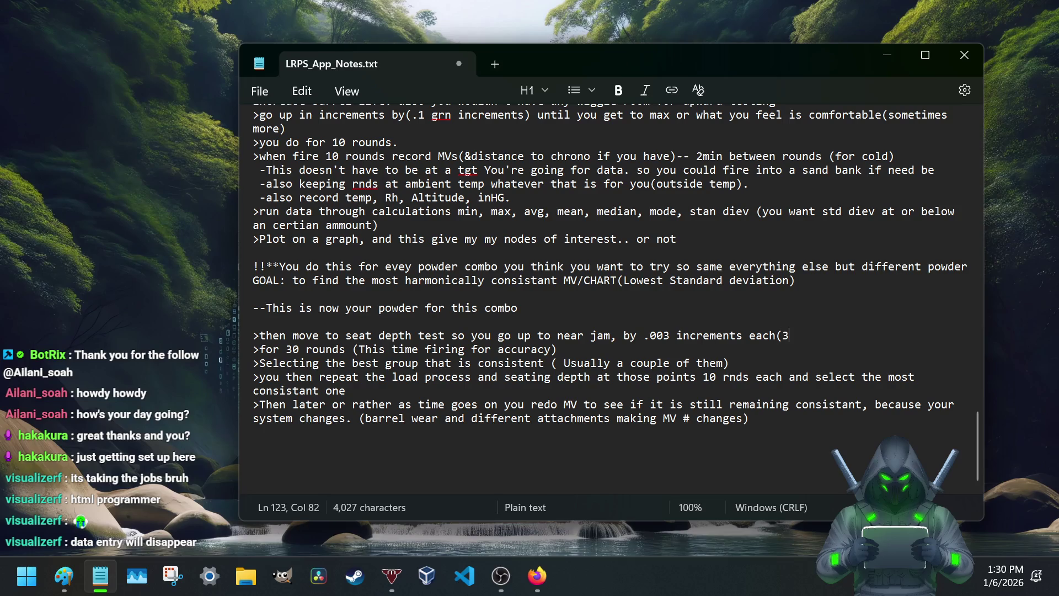
{"action": "type", "text": "nd grop"}
Step: End the seat-depth step with '(3 rnd groupsX 10)' and tighten '(Usually a couple of them)'
{"action": "key", "text": "BackSpace"}
{"action": "key", "text": "BackSpace"}
{"action": "type", "text": "oups "}
{"action": "type", "text": " 10)"}
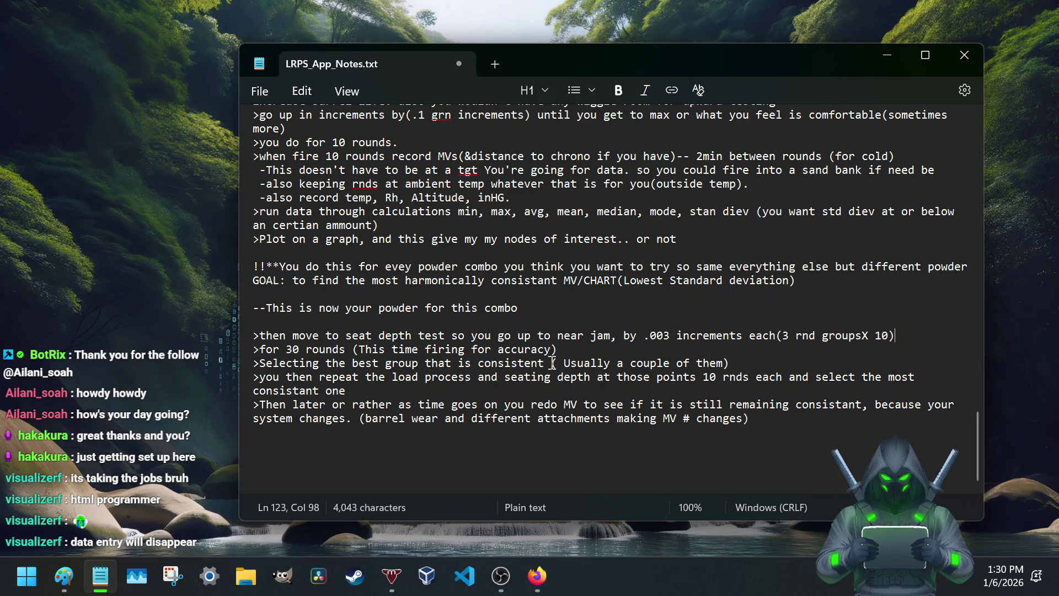
{"action": "left_click_drag", "start_coordinate": [558, 363], "coordinate": [737, 370]}
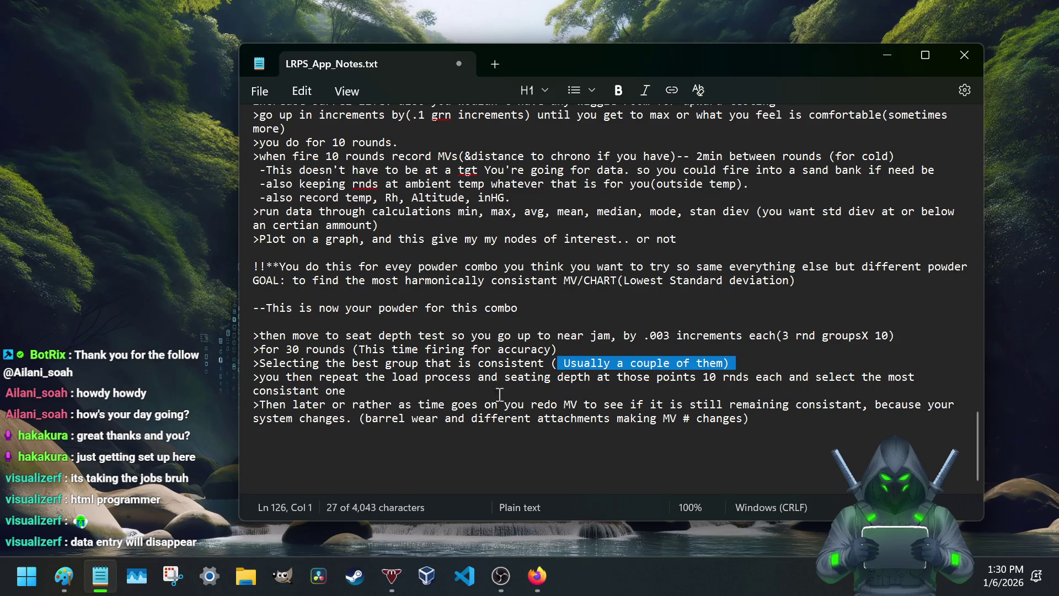
{"action": "left_click", "coordinate": [563, 362]}
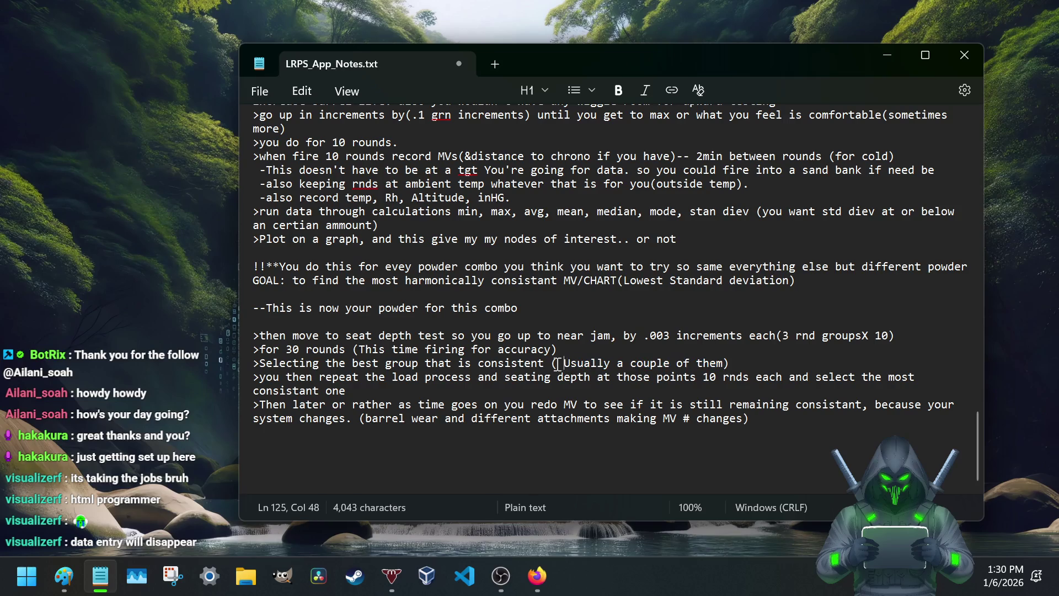
{"action": "key", "text": "BackSpace"}
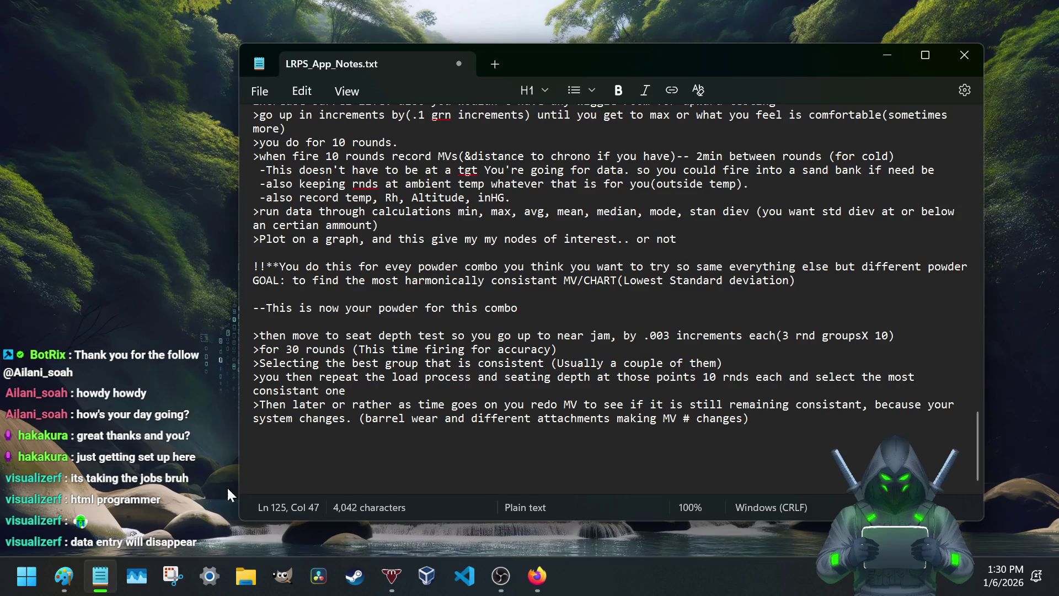
{"action": "left_click", "coordinate": [62, 564]}
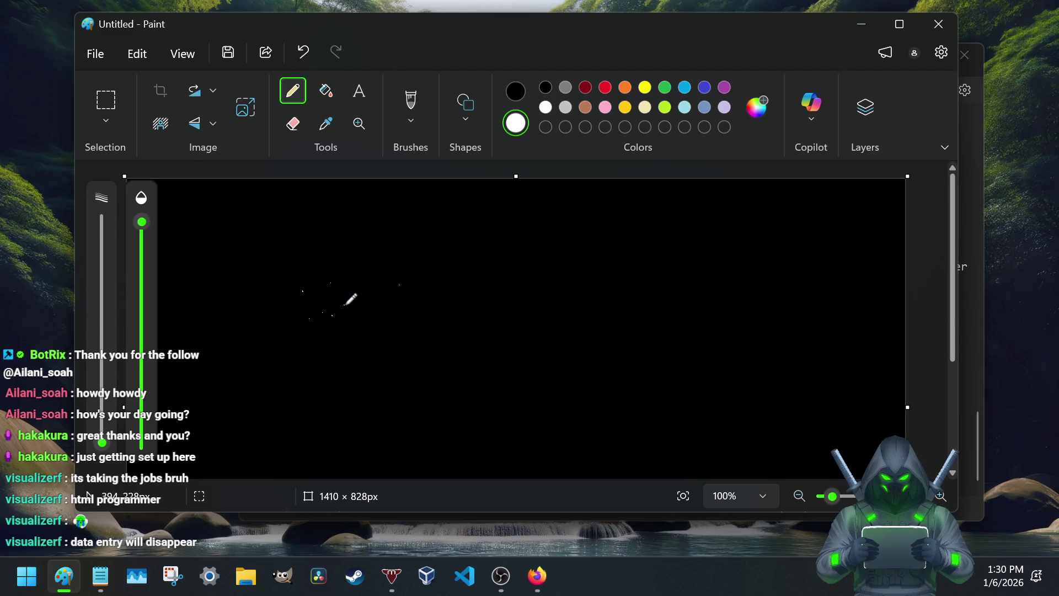
Step: Draw a few dots on the Paint canvas, undo them, and return to the notes
{"action": "left_click_drag", "start_coordinate": [323, 306], "coordinate": [344, 307]}
{"action": "key", "text": "ctrl+z"}
{"action": "key", "text": "alt+Tab"}
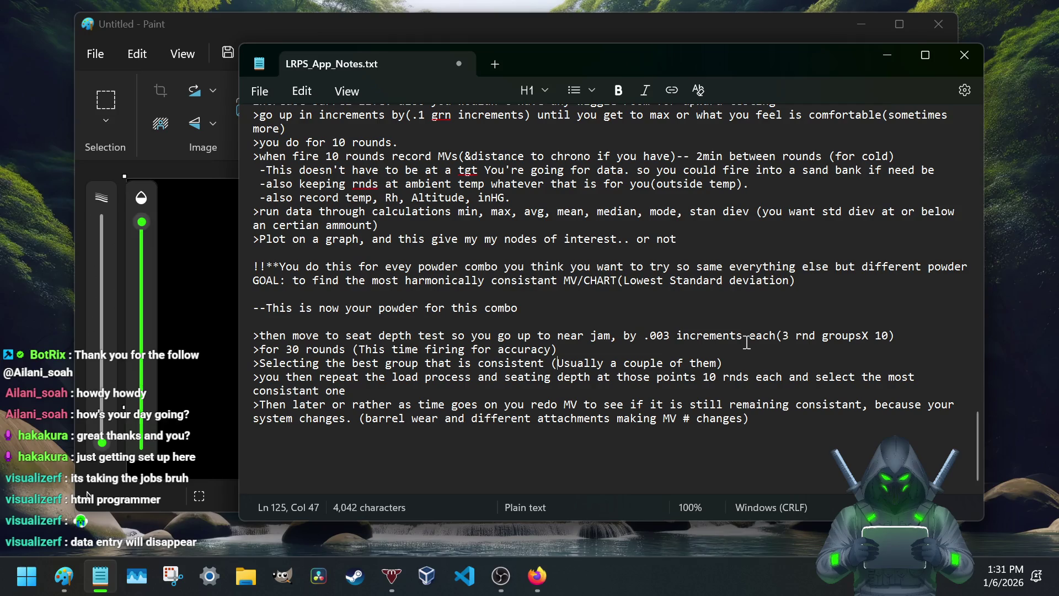
Step: Insert 'measured in MOA OR MILS' before '(Usually' on the best-group line
{"action": "left_click", "coordinate": [734, 365]}
{"action": "key", "text": "Left"}
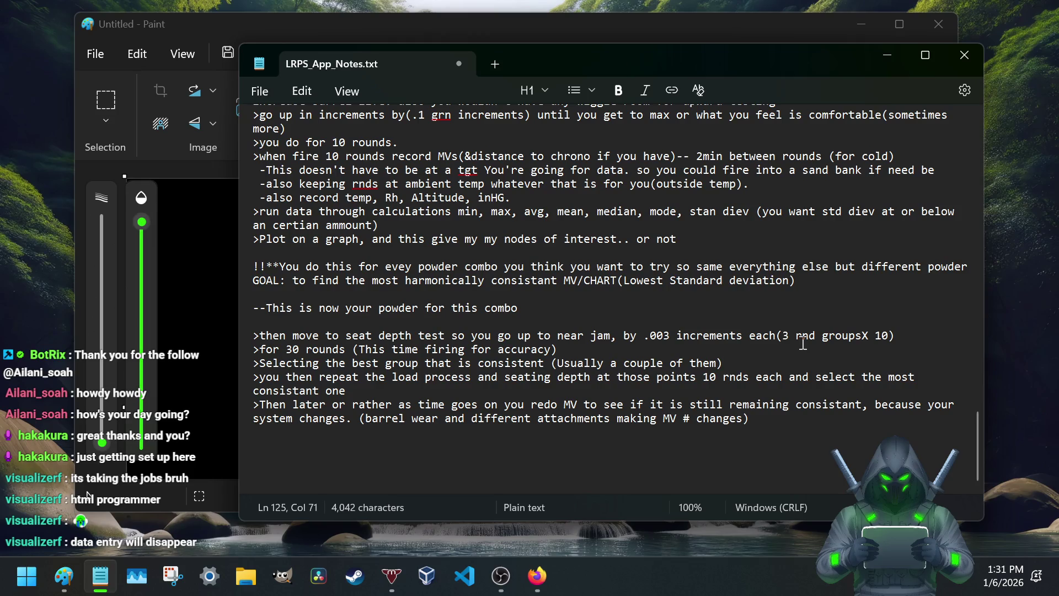
{"action": "left_click", "coordinate": [550, 365]}
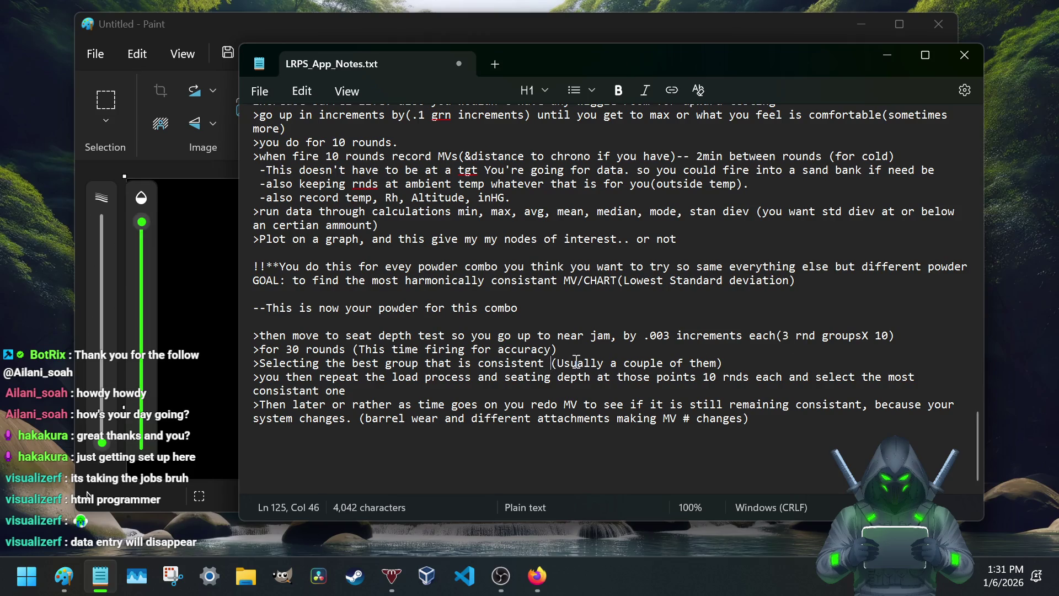
{"action": "type", "text": "measure"}
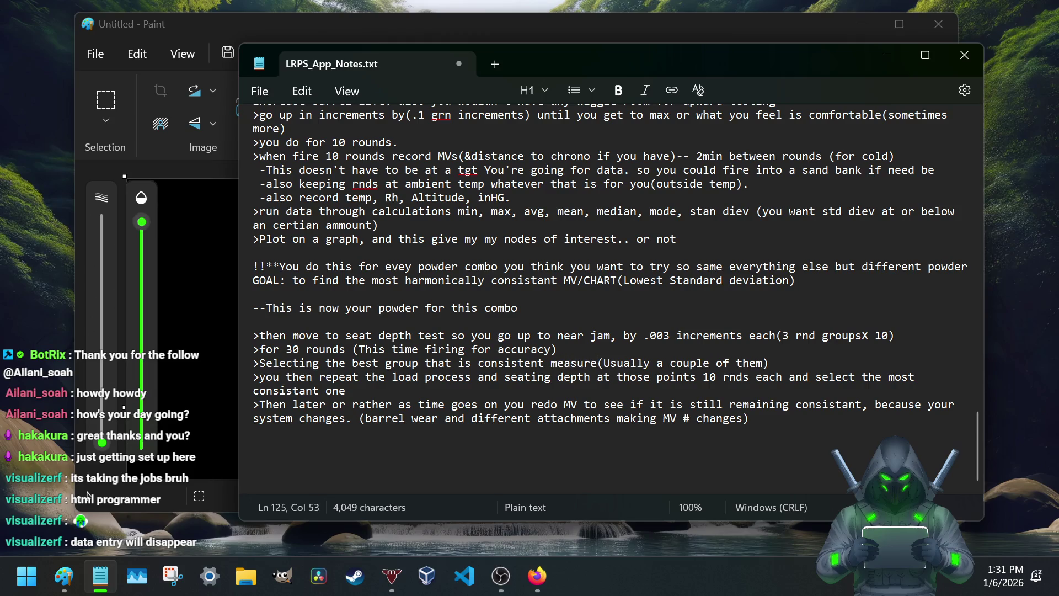
{"action": "type", "text": "d in MOA OR MILS"}
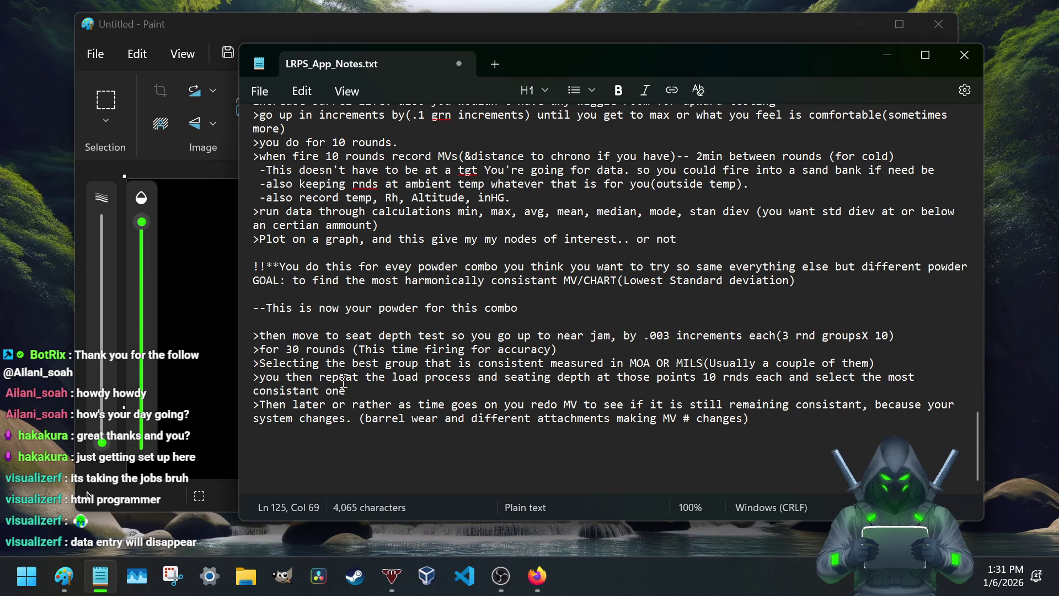
{"action": "left_click_drag", "start_coordinate": [345, 379], "coordinate": [538, 389]}
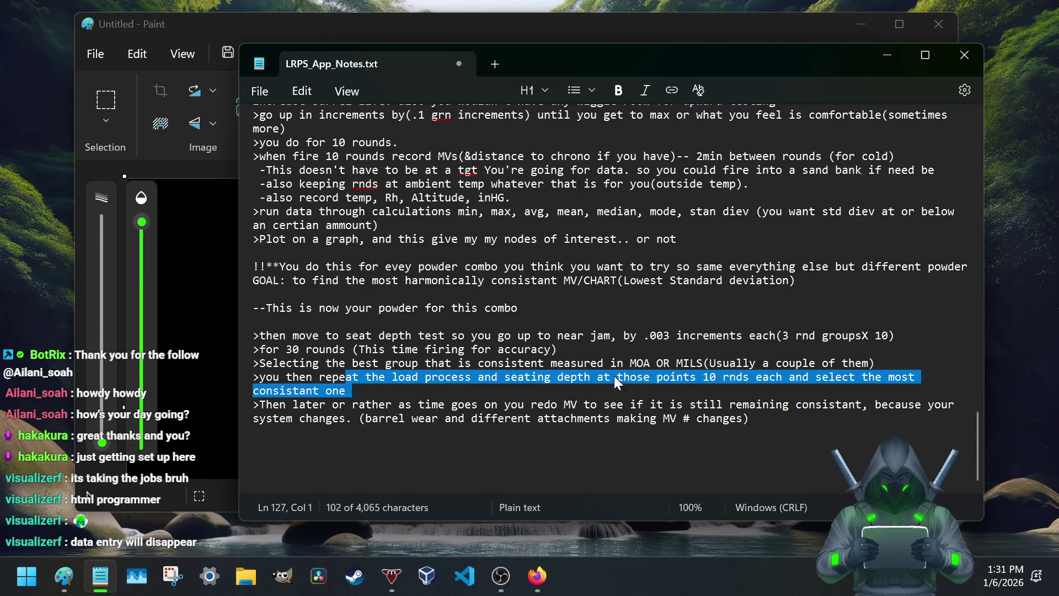
{"action": "left_click", "coordinate": [349, 392]}
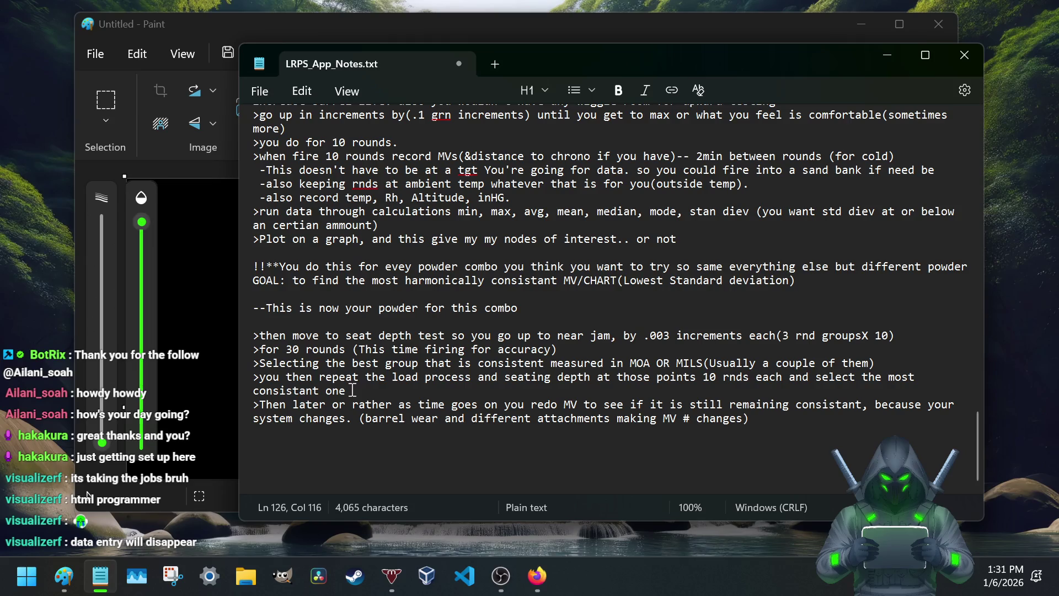
Step: Clear the old repeat-instruction wording and start the repeat-load line afresh
{"action": "left_click_drag", "start_coordinate": [354, 389], "coordinate": [366, 381]}
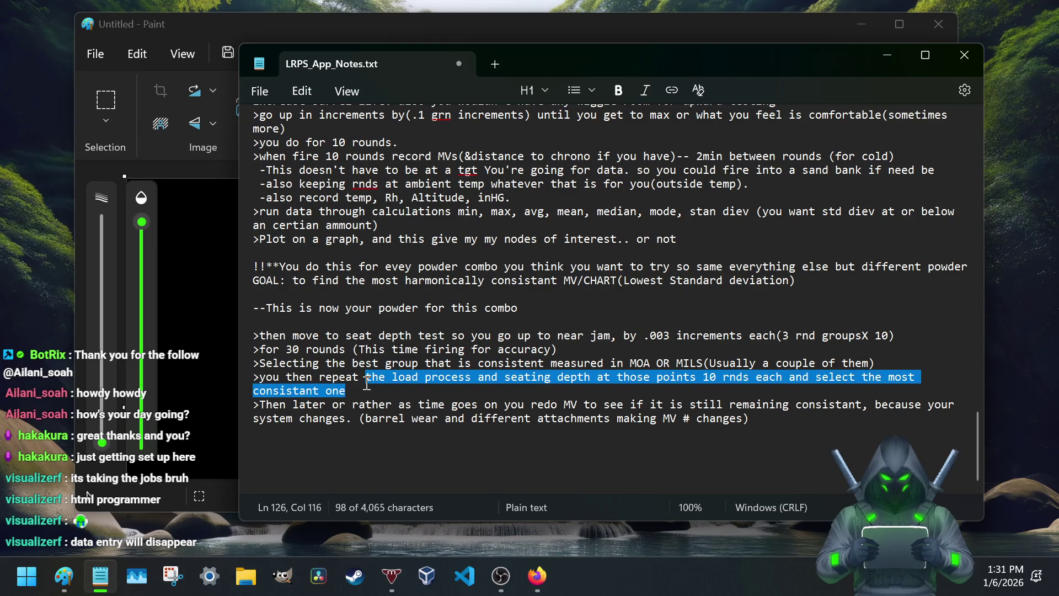
{"action": "key", "text": "Delete"}
{"action": "type", "text": "until you"}
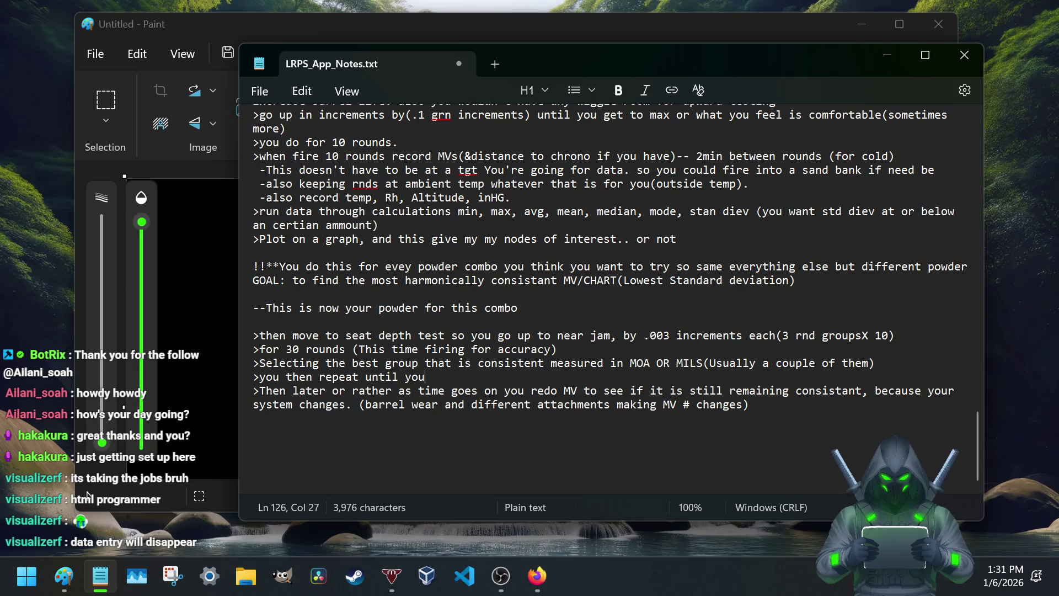
{"action": "key", "text": "BackSpace"}
{"action": "key", "text": "BackSpace"}
{"action": "key", "text": "BackSpace"}
{"action": "key", "text": "BackSpace"}
{"action": "key", "text": "BackSpace"}
{"action": "key", "text": "BackSpace"}
{"action": "key", "text": "BackSpace"}
{"action": "key", "text": "BackSpace"}
{"action": "key", "text": "BackSpace"}
{"action": "key", "text": "BackSpace"}
{"action": "key", "text": "BackSpace"}
{"action": "key", "text": "BackSpace"}
{"action": "key", "text": "BackSpace"}
{"action": "key", "text": "Return"}
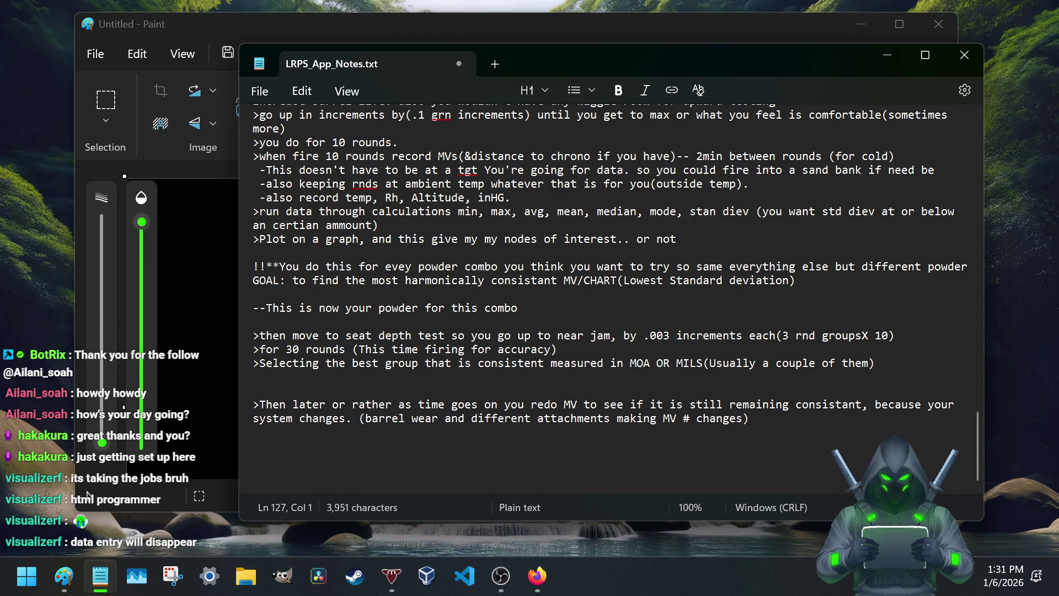
{"action": "type", "text": ">Repe"}
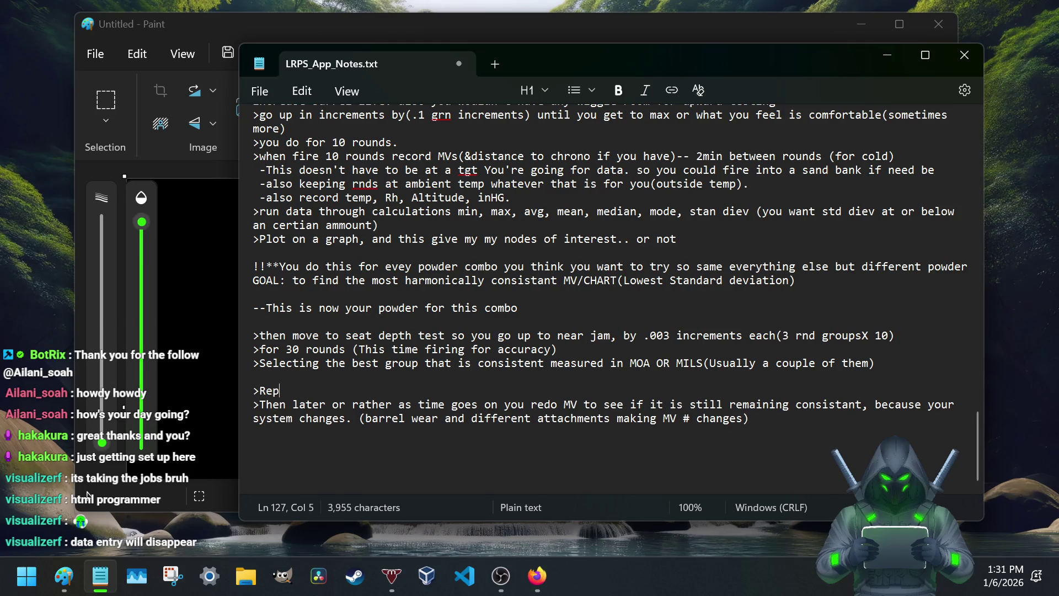
{"action": "type", "text": "at load "}
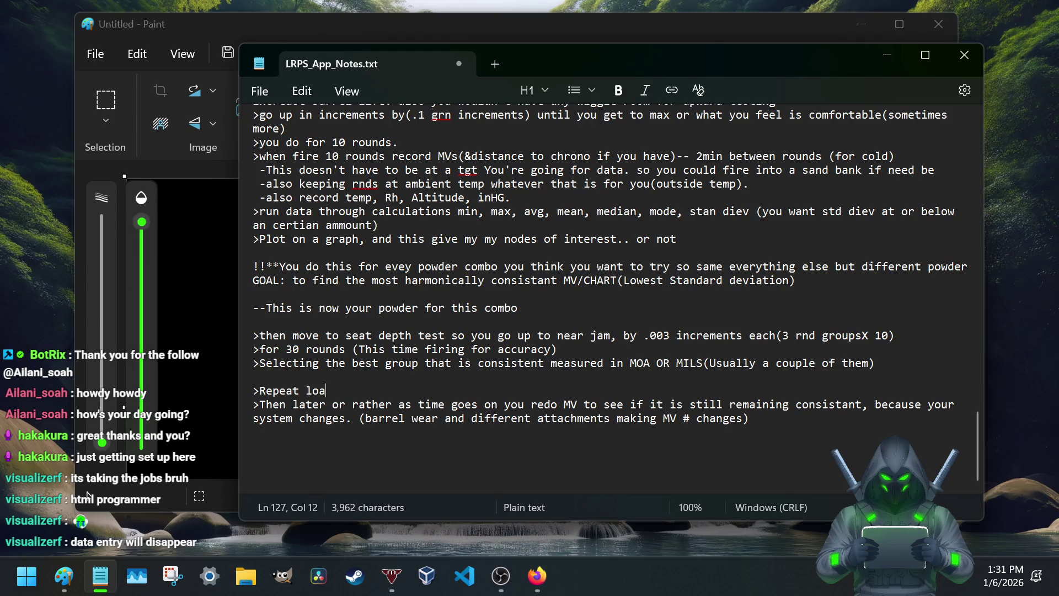
{"action": "type", "text": "for each of your selected "}
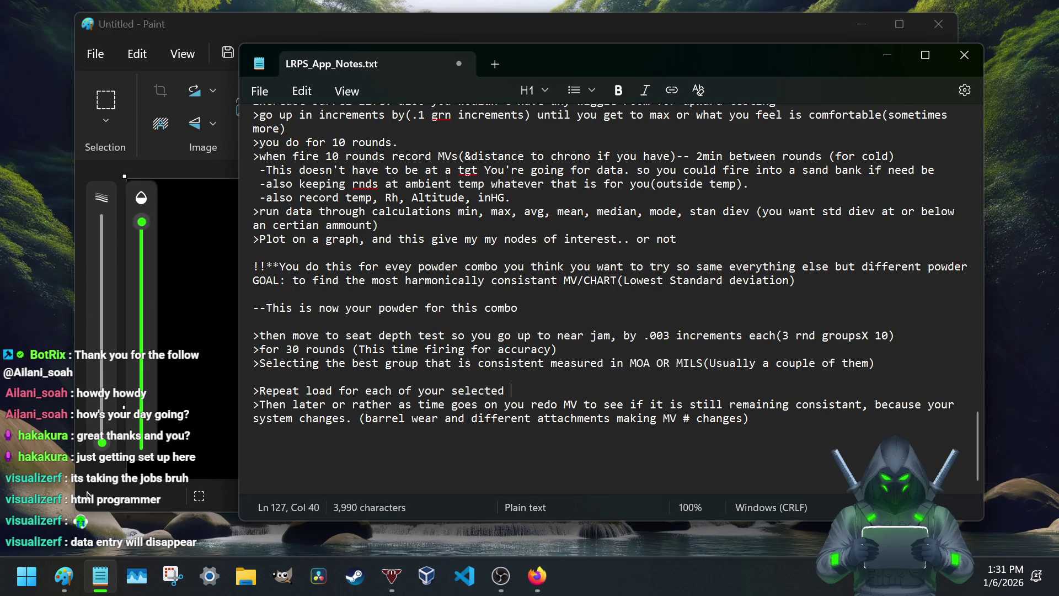
{"action": "type", "text": "\""}
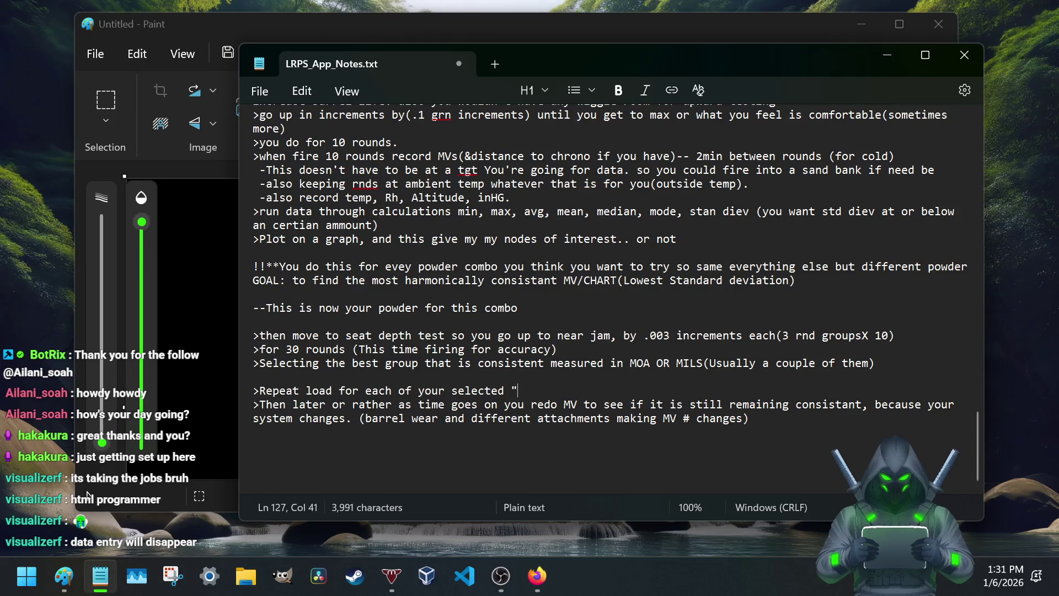
{"action": "type", "text": "loads"}
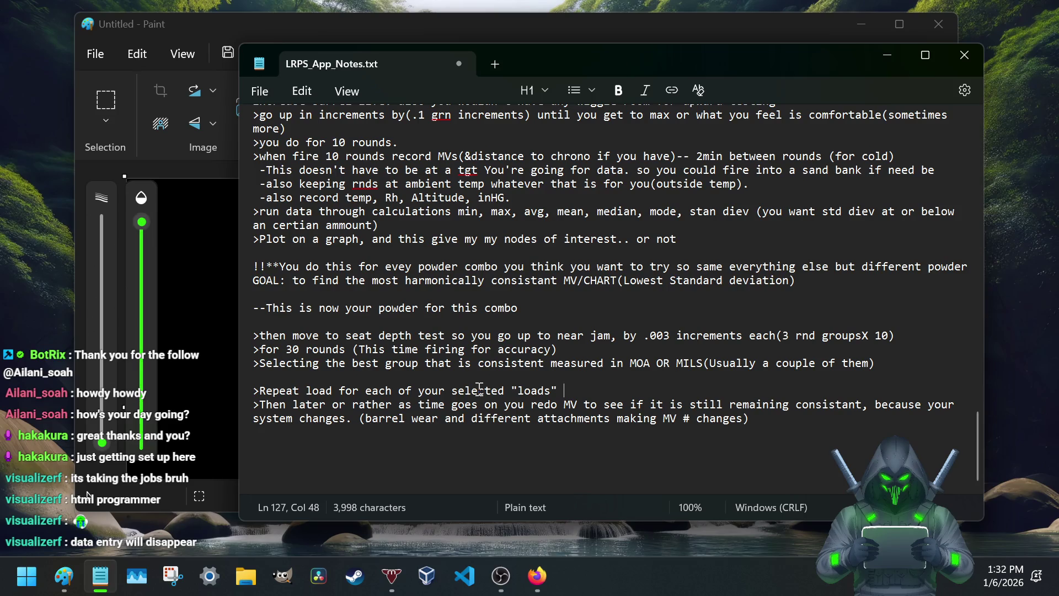
{"action": "type", "text": "until there"}
Step: Finish it: 'loads" until one is left that is most consistant in grouping/MV'
{"action": "key", "text": "BackSpace"}
{"action": "key", "text": "BackSpace"}
{"action": "key", "text": "BackSpace"}
{"action": "key", "text": "BackSpace"}
{"action": "key", "text": "BackSpace"}
{"action": "key", "text": "BackSpace"}
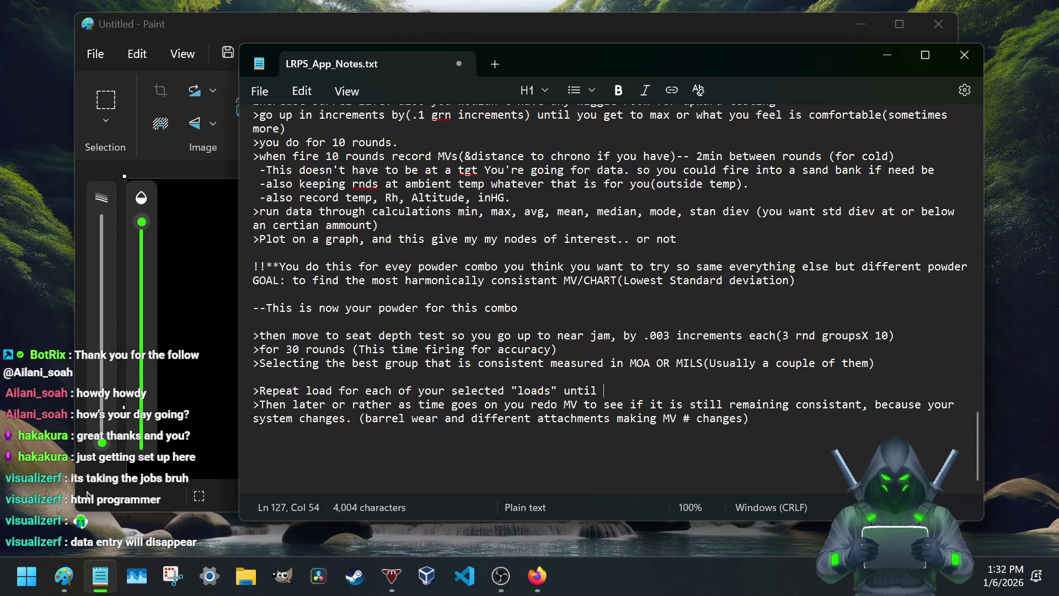
{"action": "type", "text": "one is left that is most "}
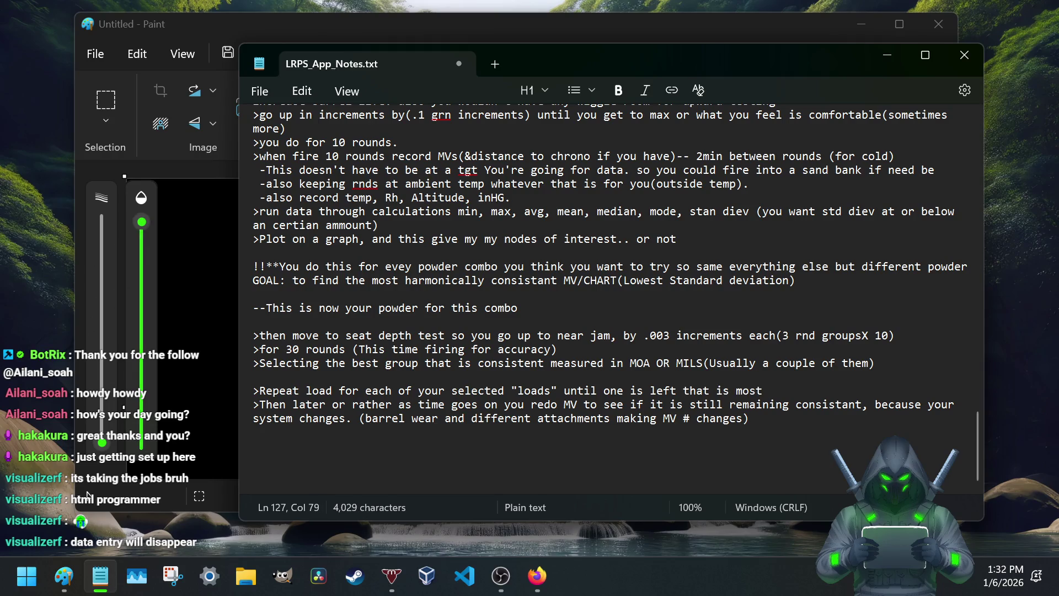
{"action": "type", "text": "consistant in grou"}
{"action": "type", "text": "ping"}
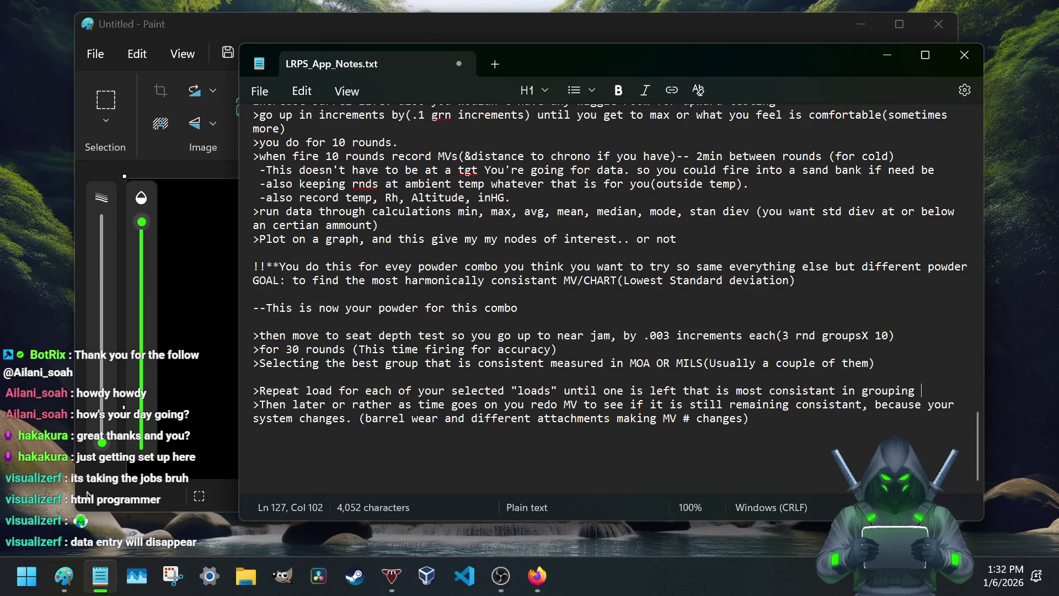
{"action": "key", "text": "BackSpace"}
{"action": "type", "text": "/MV"}
{"action": "key", "text": "Return"}
{"action": "type", "text": "-collecting data about it as you go for refrence p"}
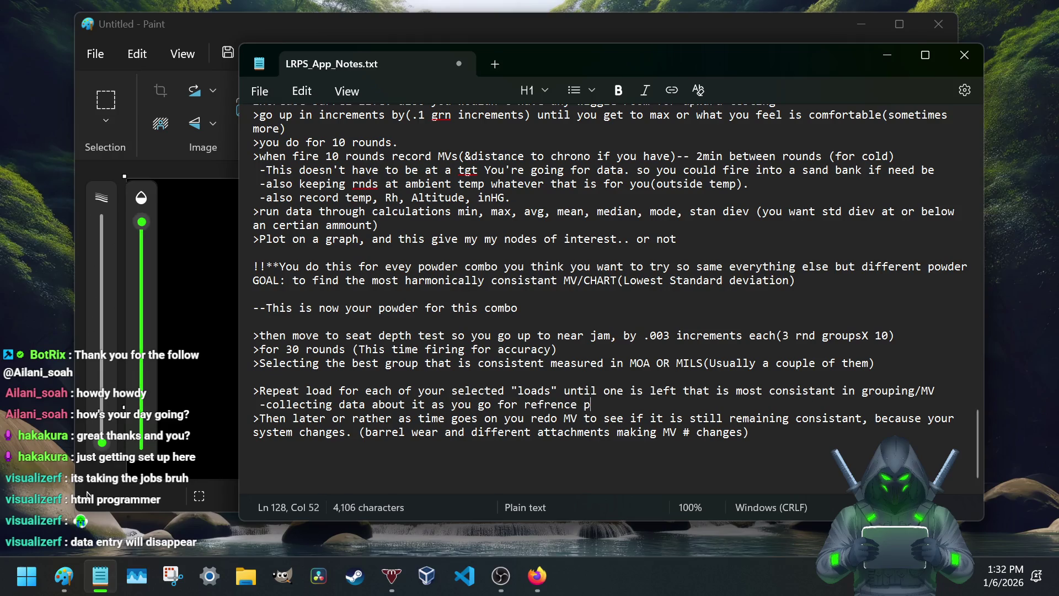
{"action": "type", "text": "oints."}
Step: Add the sub-note '-collecting data about it as you go for refrence points.'
{"action": "key", "text": "Return"}
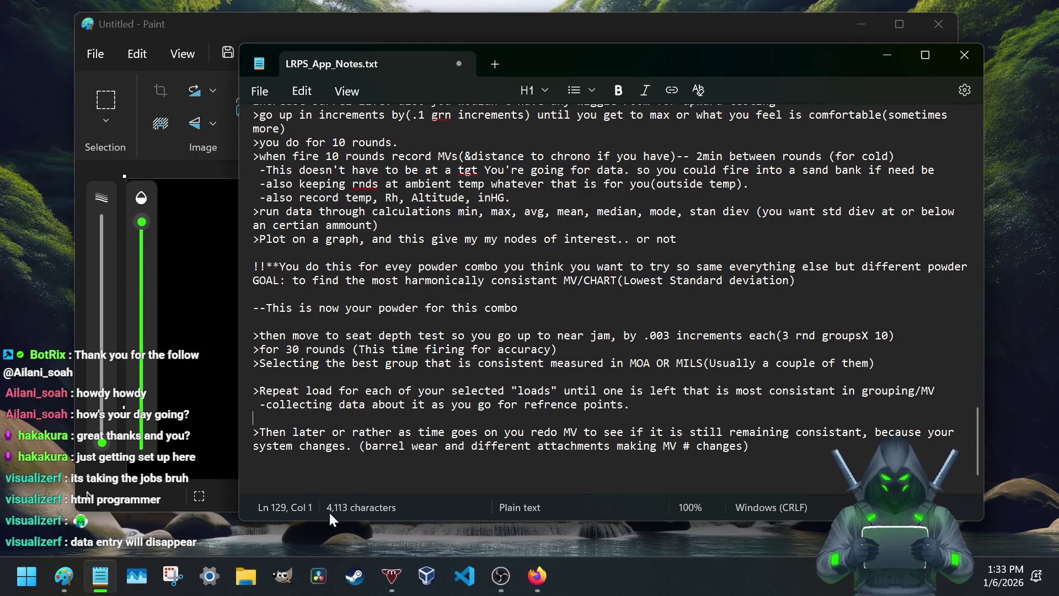
{"action": "scroll", "coordinate": [400, 437], "scroll_direction": "down", "scroll_amount": 1}
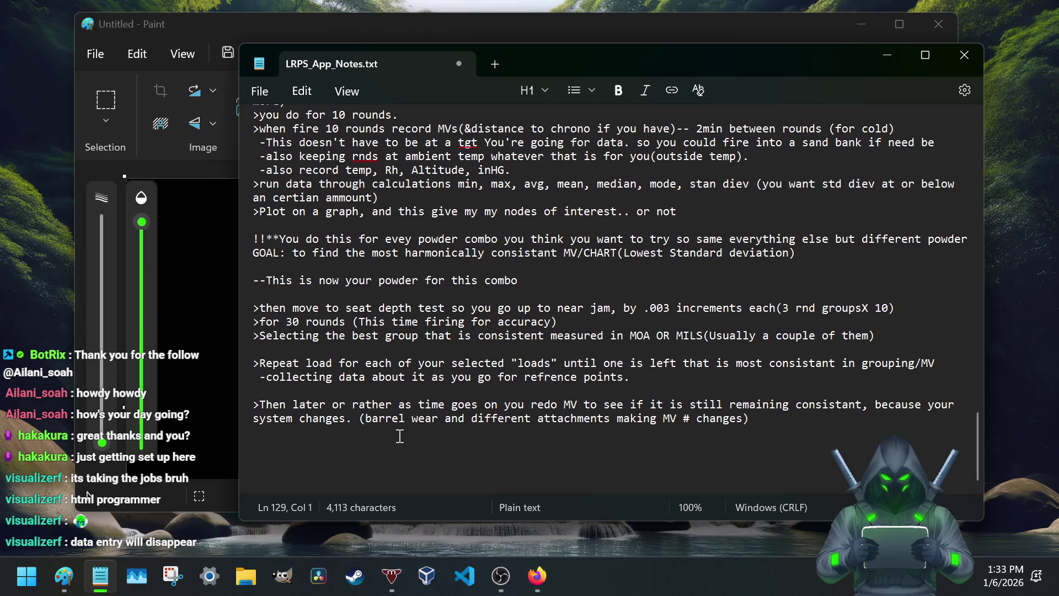
{"action": "scroll", "coordinate": [364, 421], "scroll_direction": "up", "scroll_amount": 4}
{"action": "scroll", "coordinate": [352, 397], "scroll_direction": "up", "scroll_amount": 1}
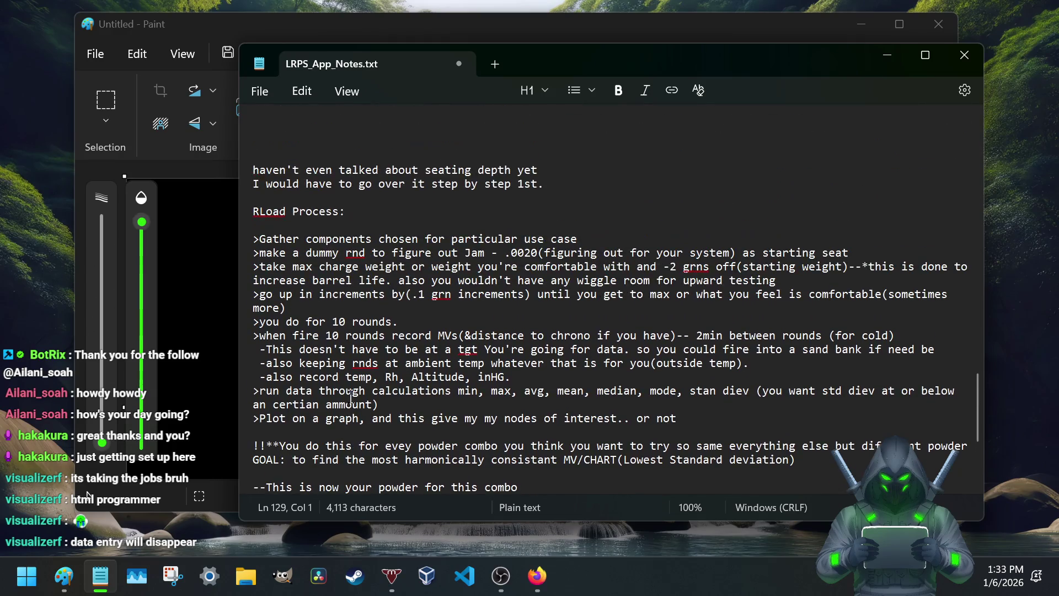
{"action": "scroll", "coordinate": [352, 398], "scroll_direction": "down", "scroll_amount": 4}
{"action": "scroll", "coordinate": [352, 406], "scroll_direction": "down", "scroll_amount": 1}
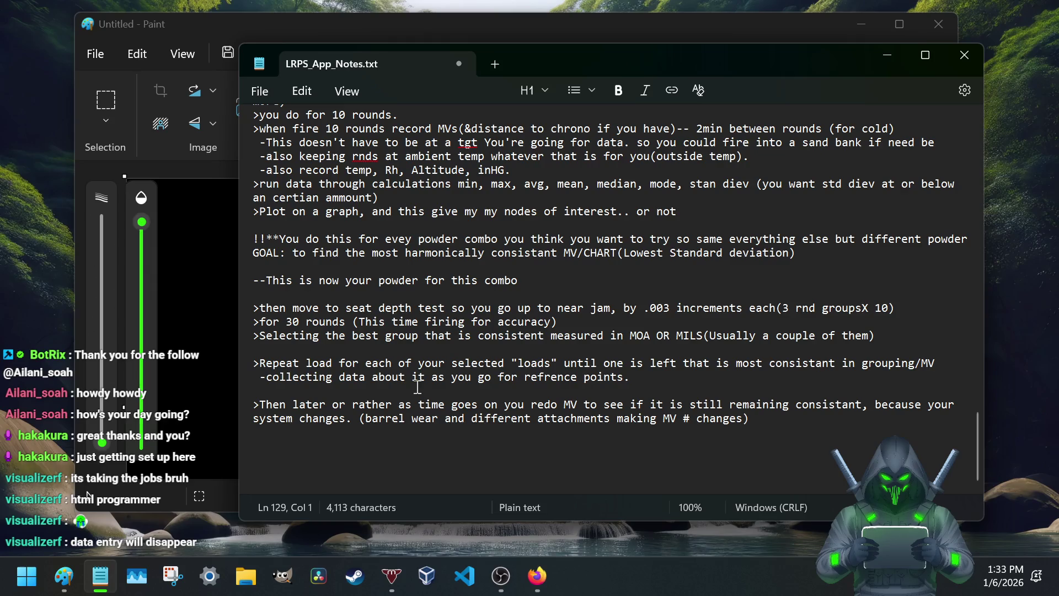
Step: Add the step '> DO a 30 round Reload for the combo you selected for data'
{"action": "key", "text": "Return"}
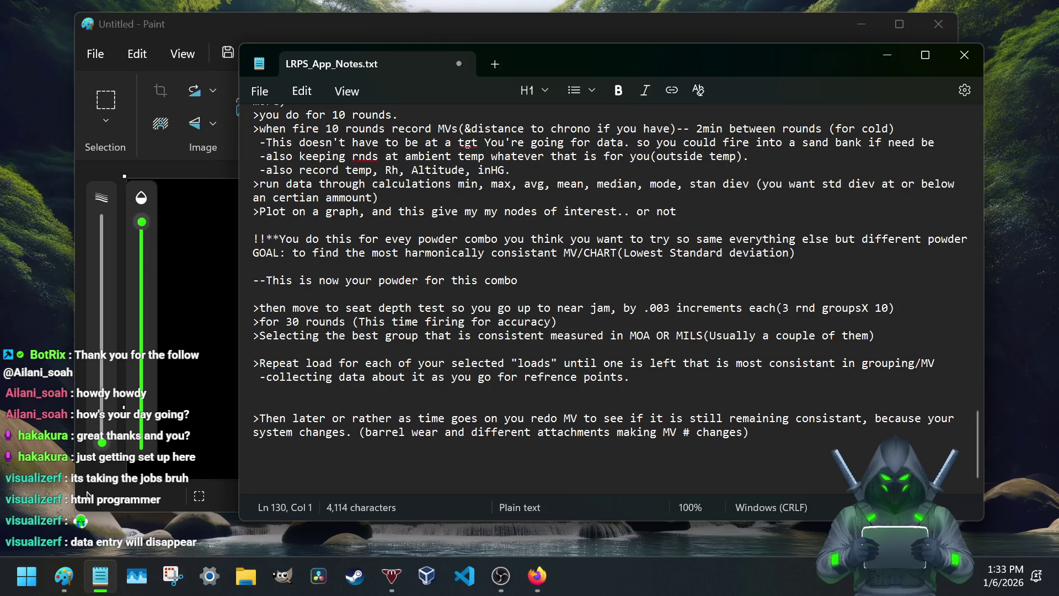
{"action": "type", "text": "Do"}
{"action": "key", "text": "BackSpace"}
{"action": "key", "text": "BackSpace"}
{"action": "type", "text": "> do"}
{"action": "key", "text": "BackSpace"}
{"action": "key", "text": "BackSpace"}
{"action": "type", "text": "DO a 30 round"}
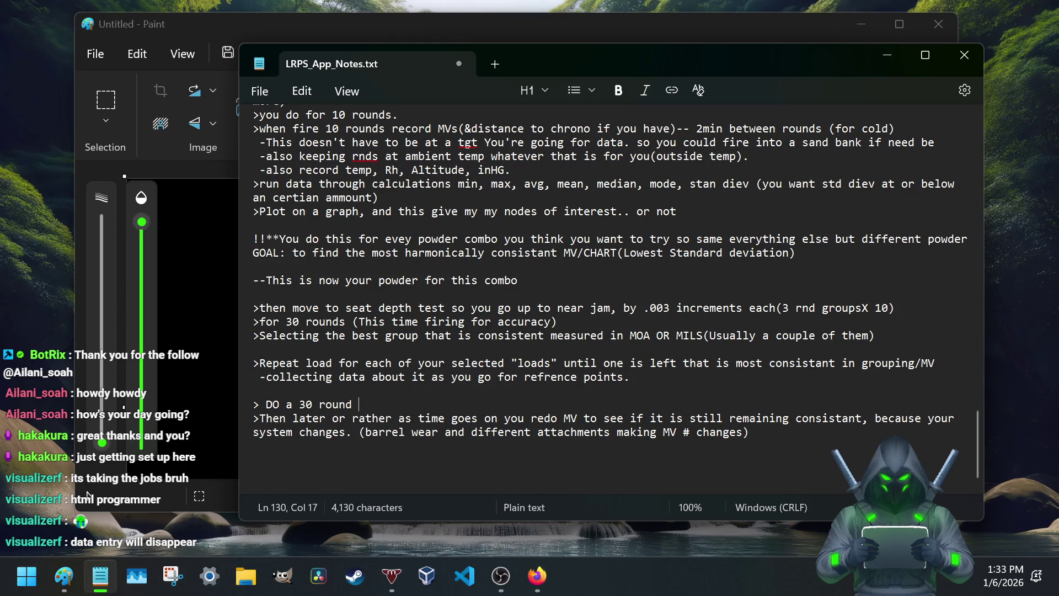
{"action": "type", "text": "Reload for the"}
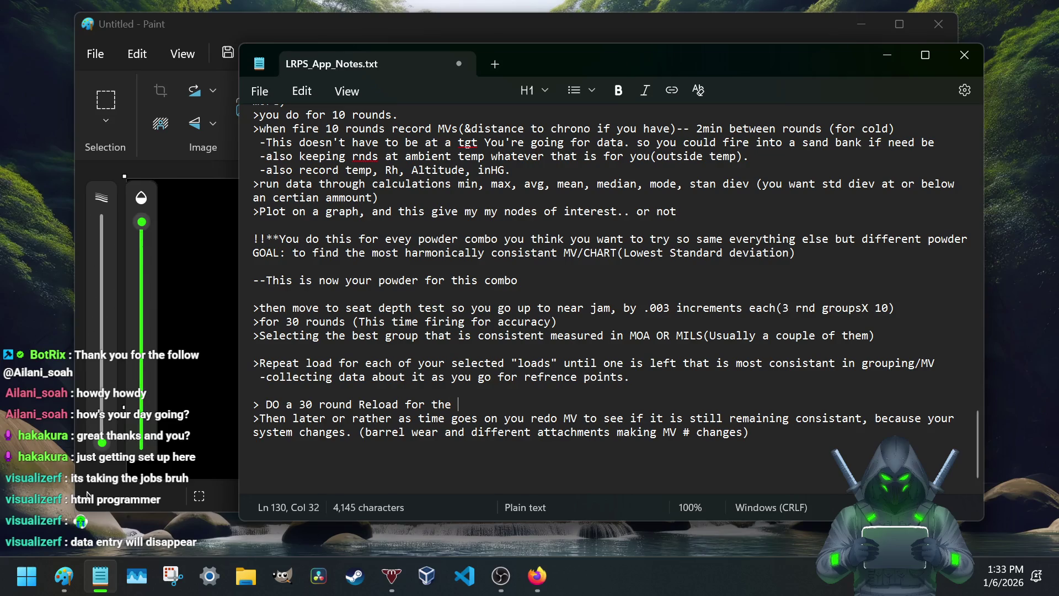
{"action": "type", "text": "ombo you selected"}
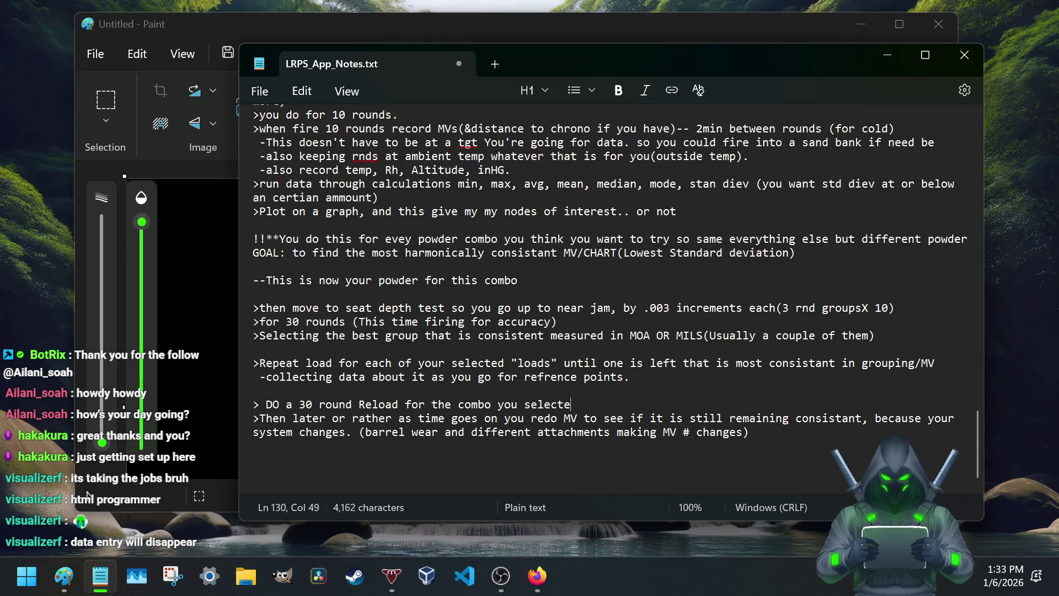
{"action": "key", "text": "Return"}
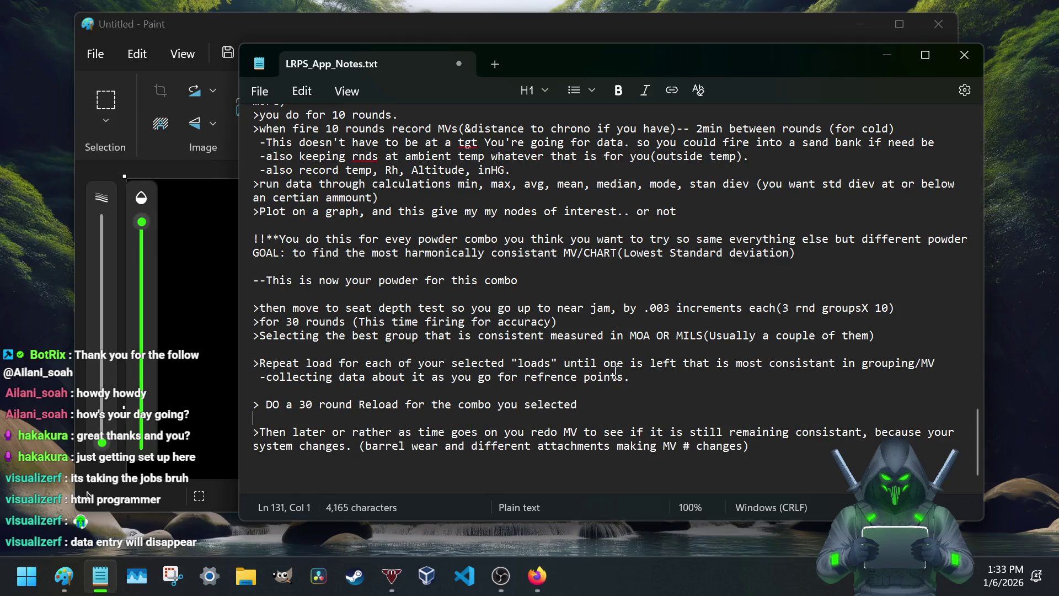
{"action": "left_click", "coordinate": [609, 408]}
{"action": "type", "text": "for data"}
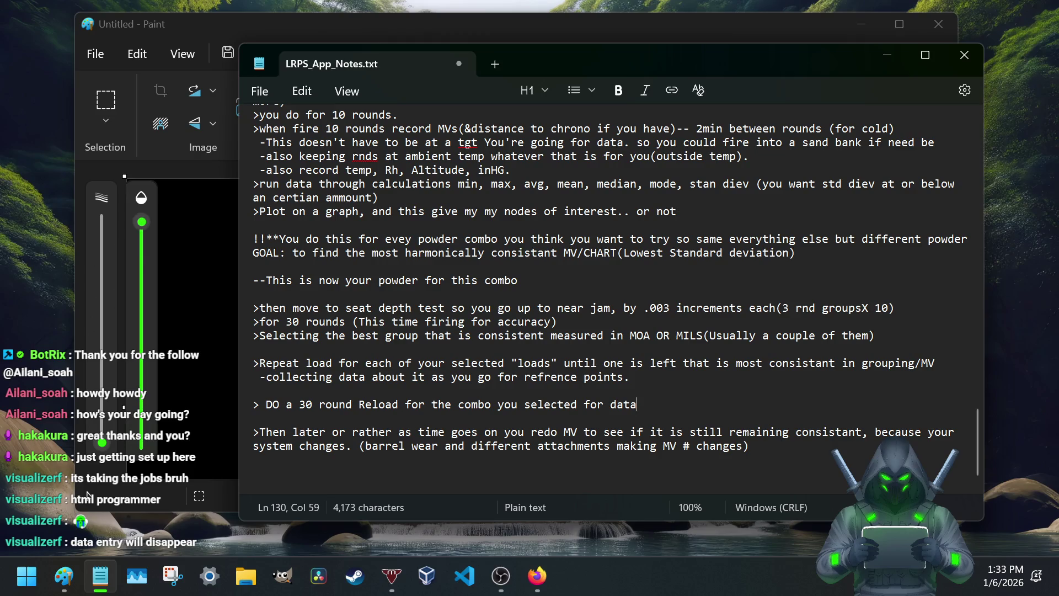
Step: Nest the 'Then later' MV re-check note as a dashed sub-point, broken at 'because'
{"action": "left_click", "coordinate": [260, 434]}
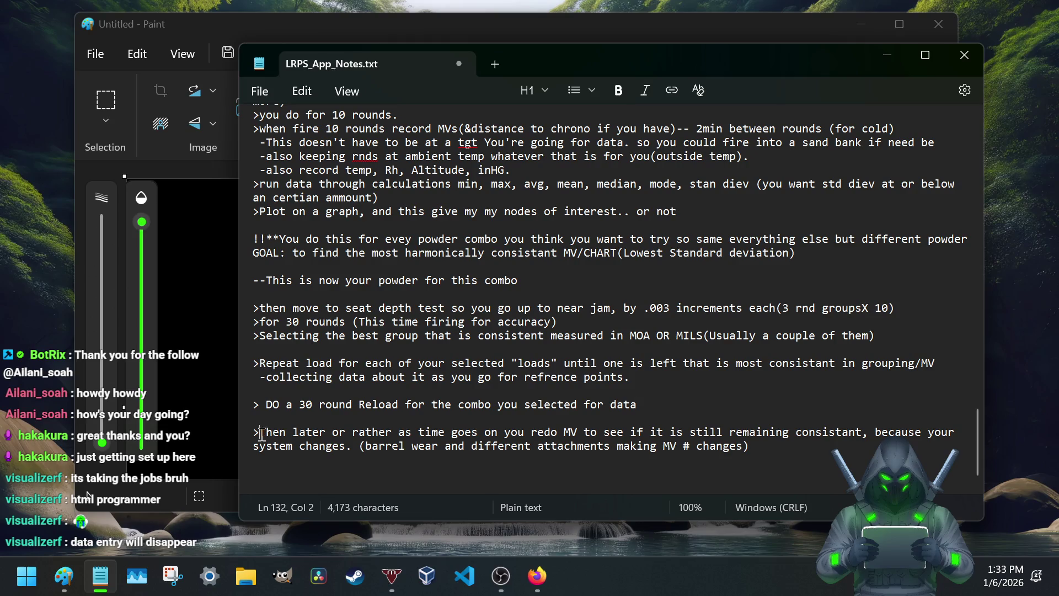
{"action": "key", "text": "BackSpace"}
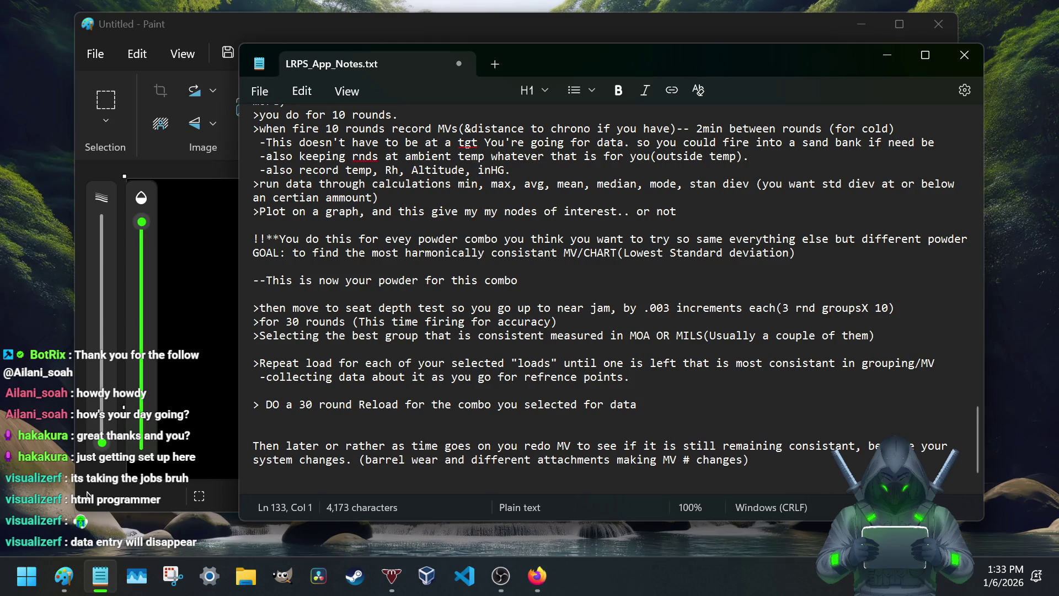
{"action": "key", "text": "BackSpace"}
{"action": "key", "text": "Tab"}
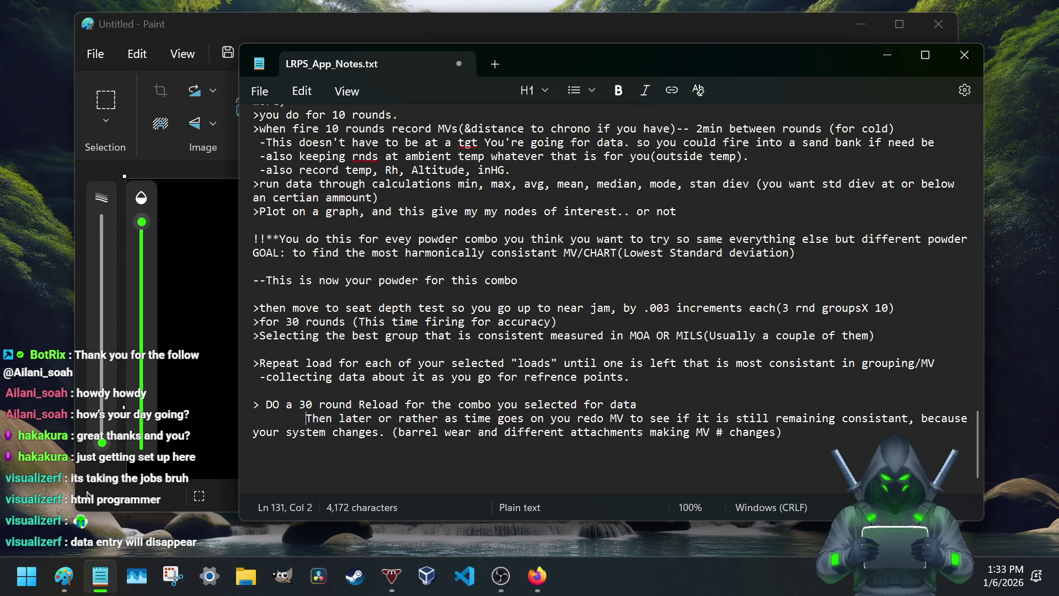
{"action": "type", "text": "-"}
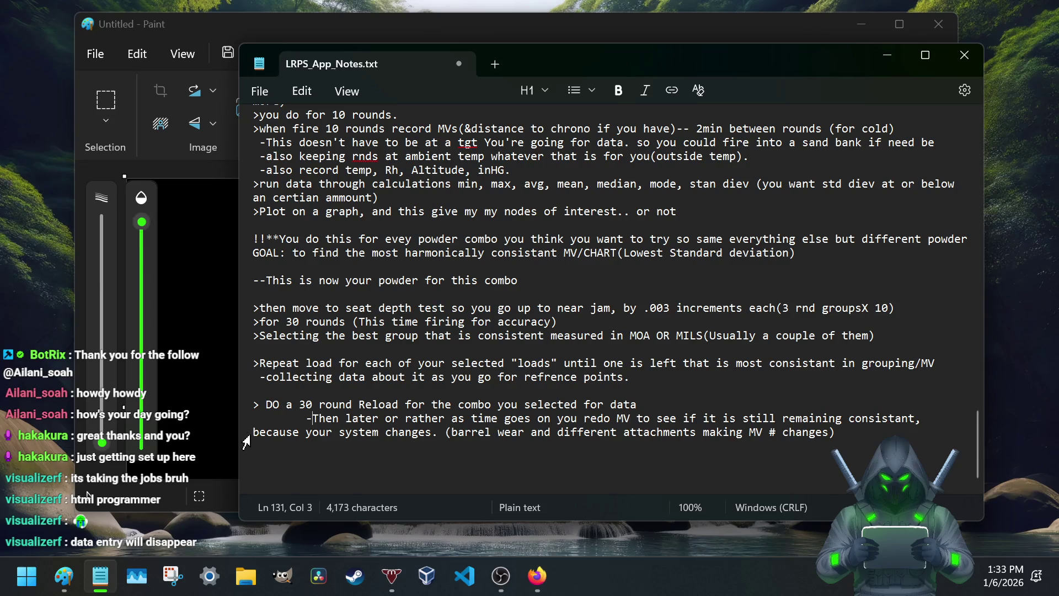
{"action": "left_click_drag", "start_coordinate": [251, 433], "coordinate": [253, 432]}
{"action": "key", "text": "Return"}
{"action": "key", "text": "Tab"}
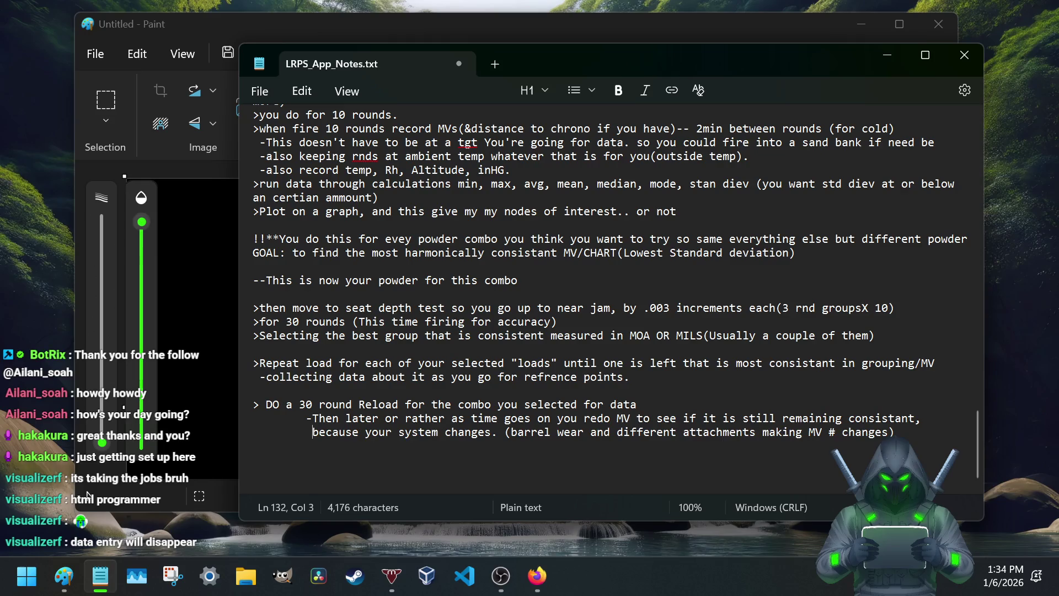
{"action": "left_click", "coordinate": [911, 433]}
{"action": "key", "text": "Return"}
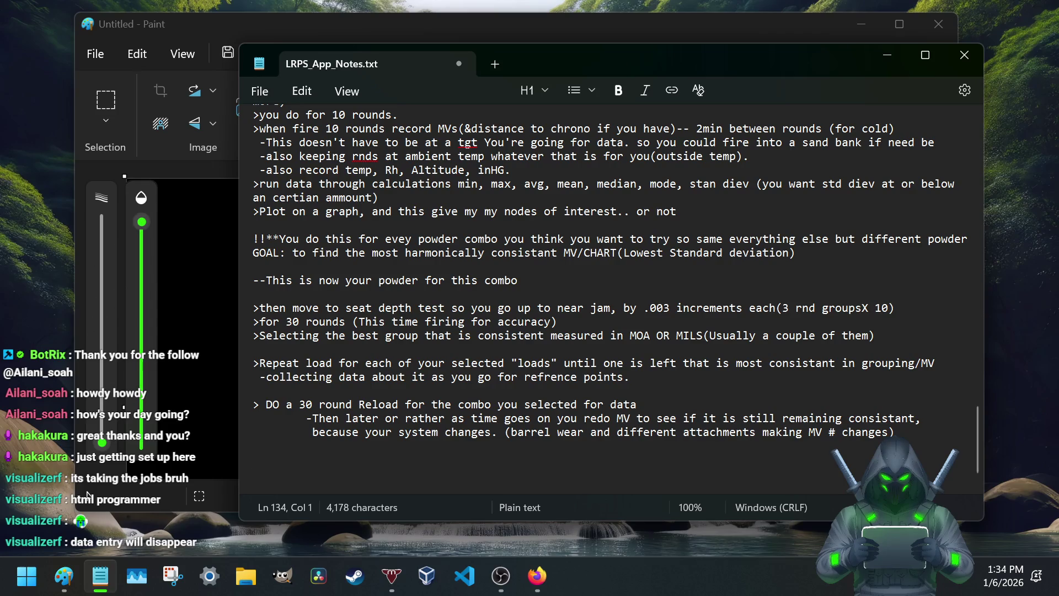
{"action": "scroll", "coordinate": [779, 356], "scroll_direction": "down", "scroll_amount": 1}
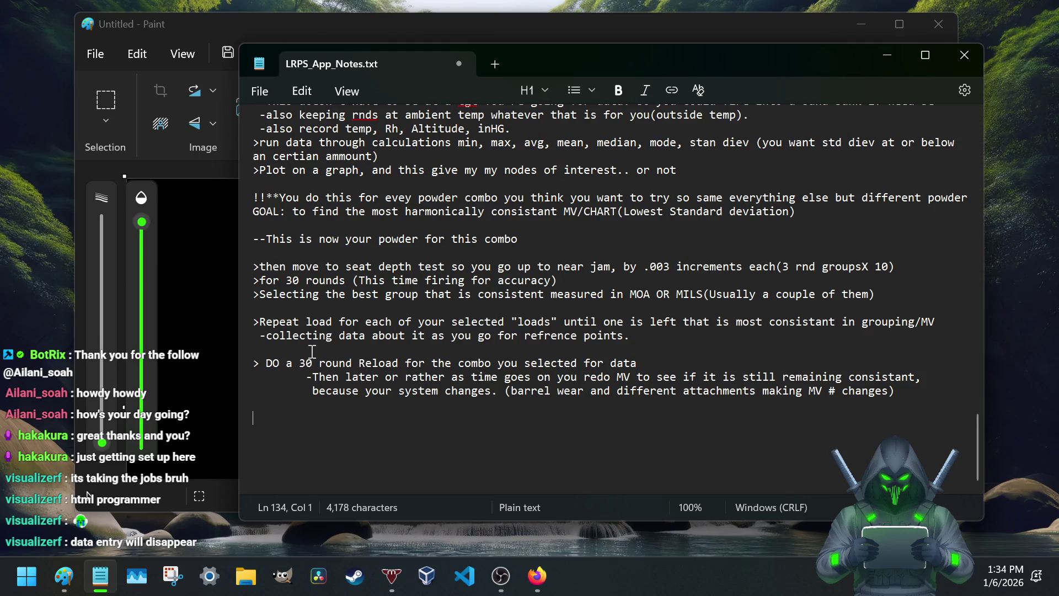
{"action": "type", "text": ">"}
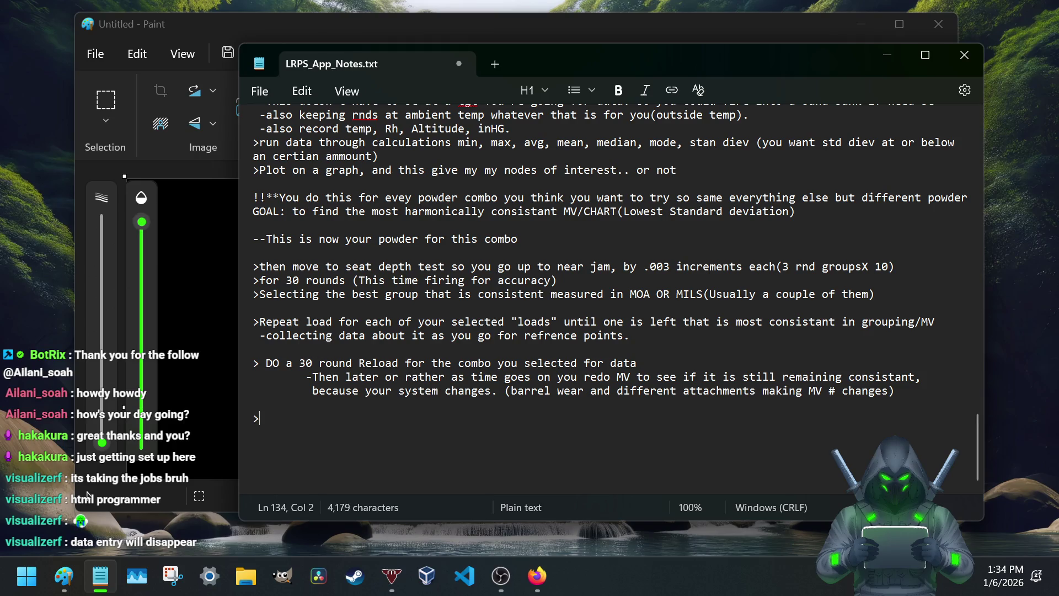
{"action": "type", "text": "rerun the final"}
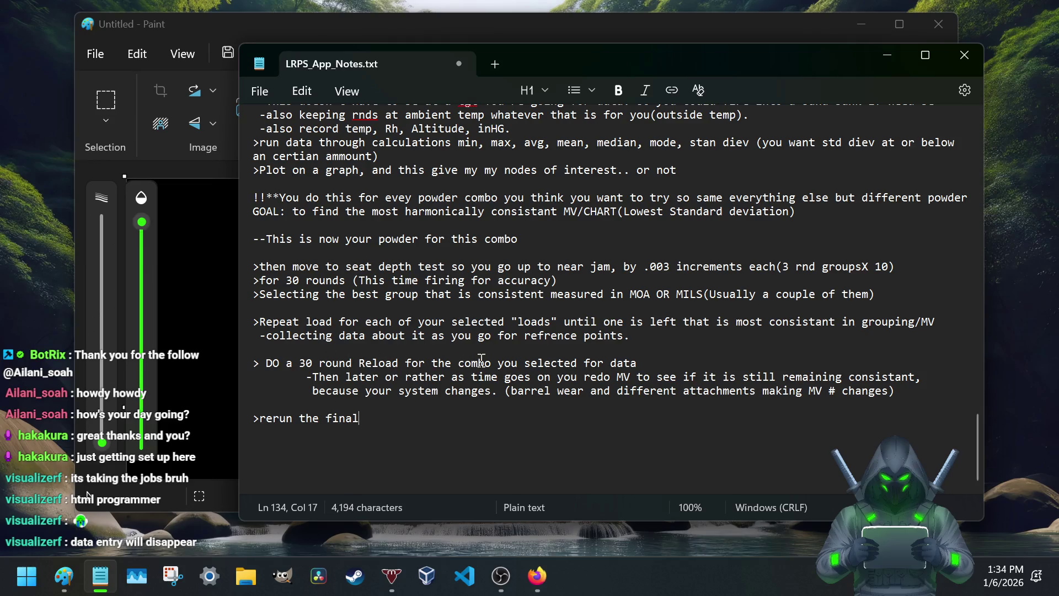
Step: Add the '>rerun the final data' through the calculations step
{"action": "left_click_drag", "start_coordinate": [492, 361], "coordinate": [478, 361]}
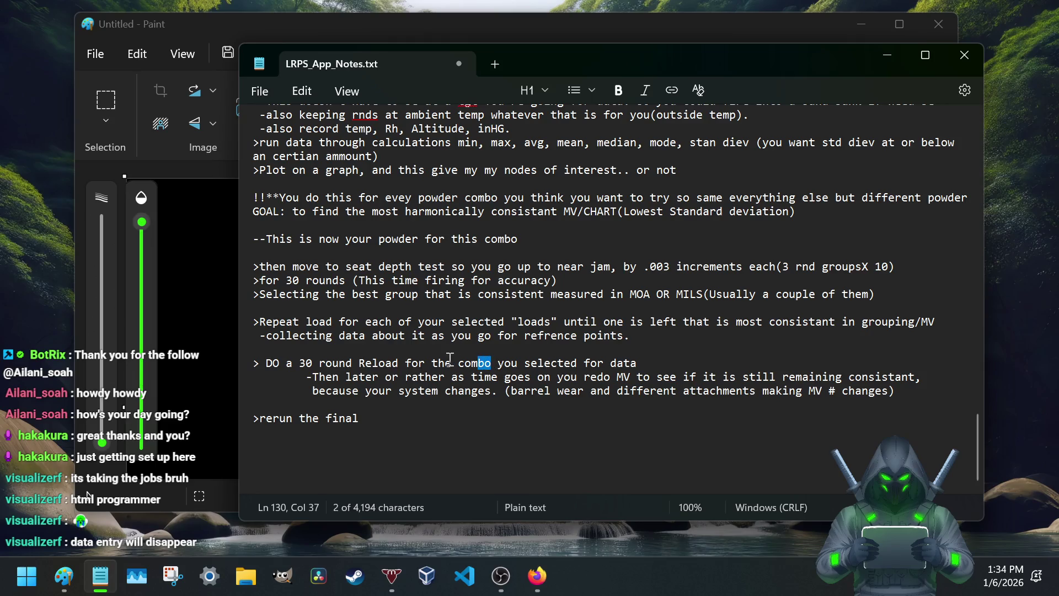
{"action": "left_click", "coordinate": [457, 361]}
{"action": "type", "text": "\"final\""}
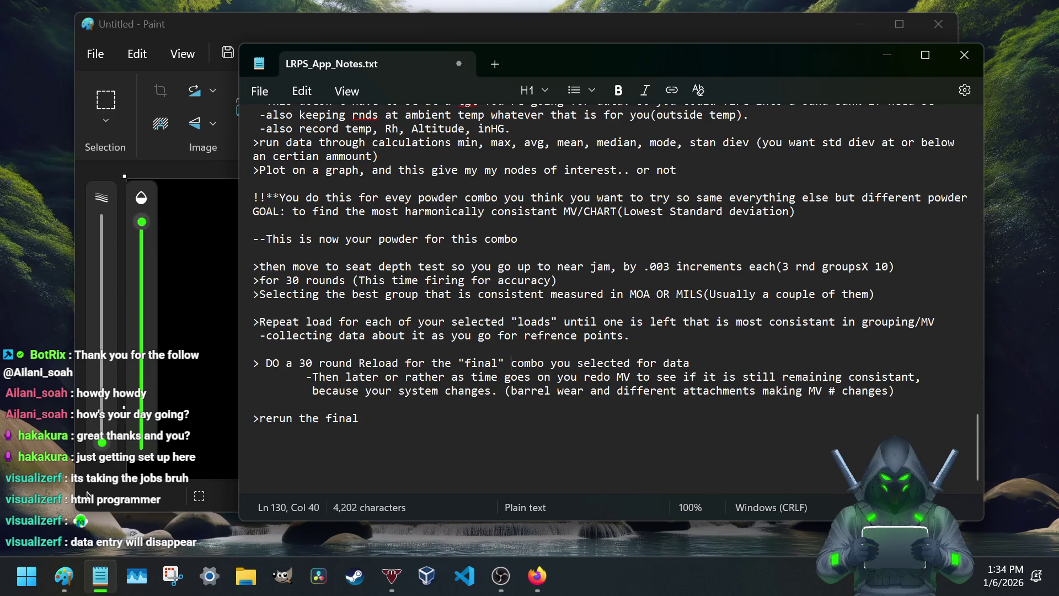
{"action": "left_click", "coordinate": [361, 420]}
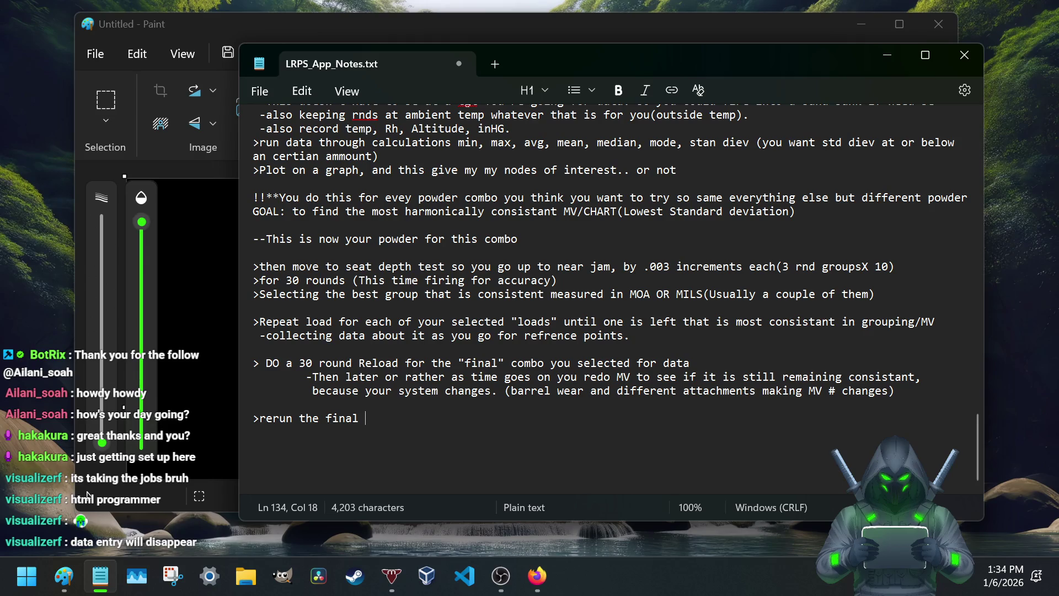
{"action": "type", "text": "data "}
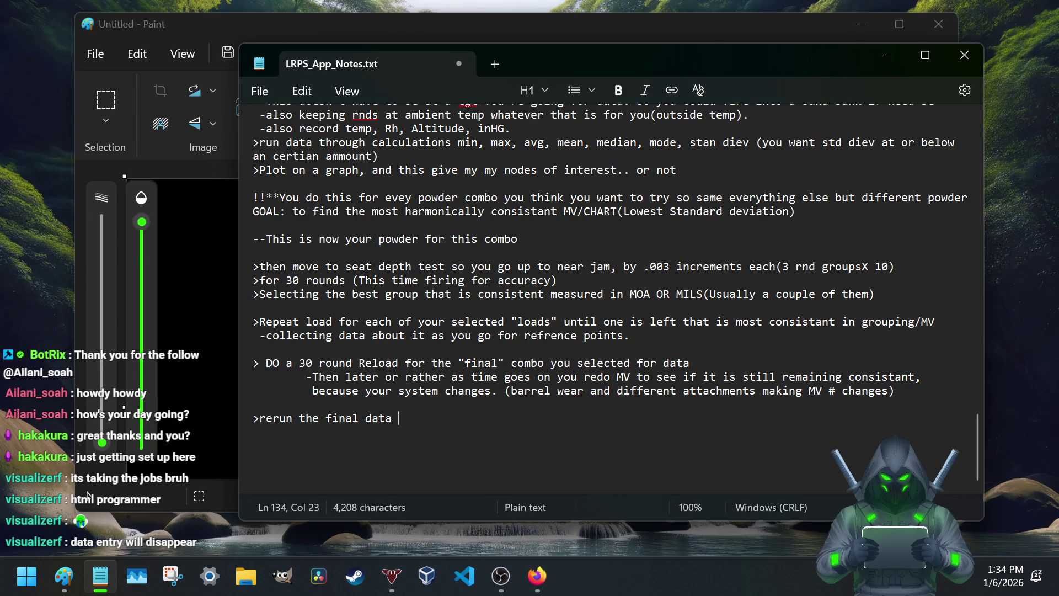
{"action": "type", "text": "through the calculations again "}
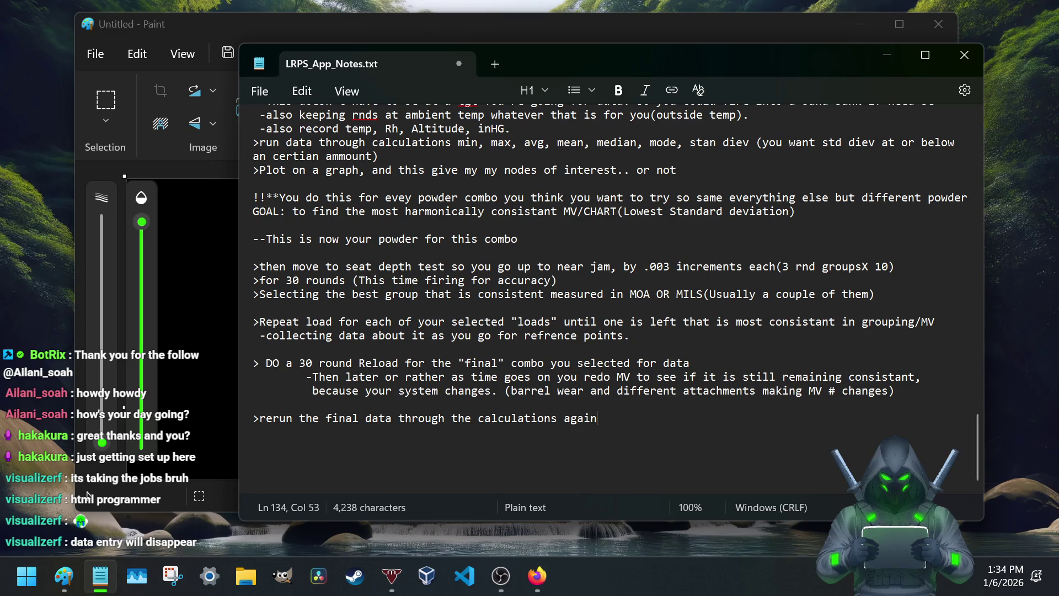
{"action": "type", "text": "MV, S"}
{"action": "type", "text": "TD diev...etc"}
{"action": "key", "text": "Return"}
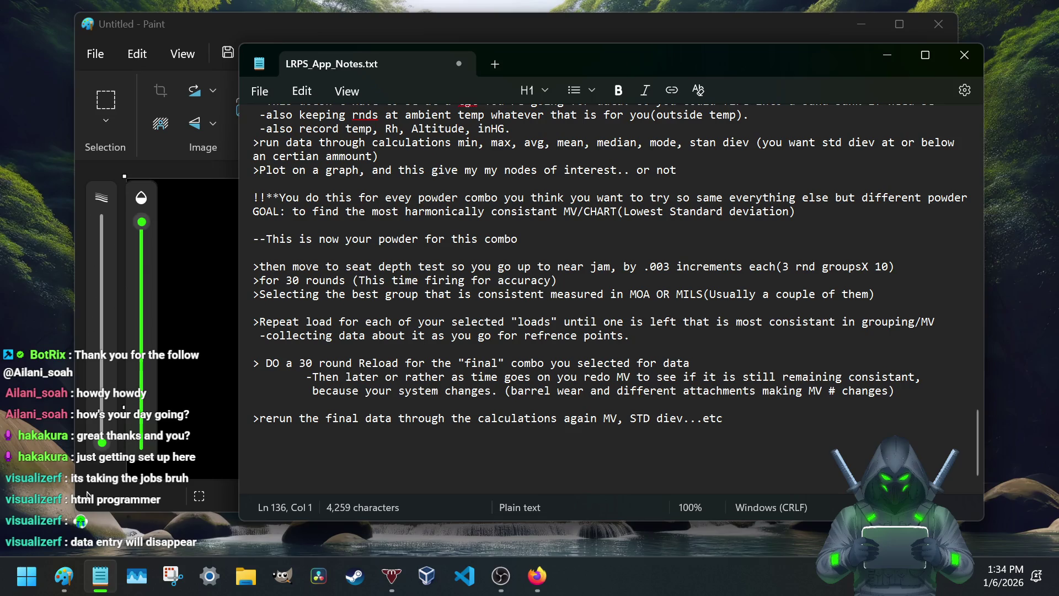
{"action": "type", "text": "> this gets you the mo"}
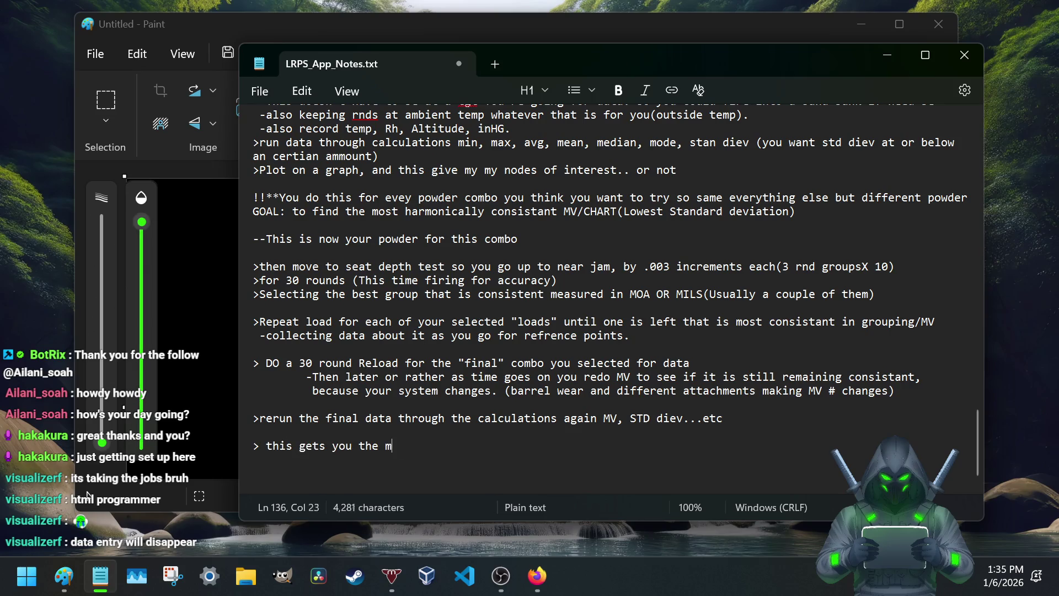
{"action": "type", "text": "st consistan"}
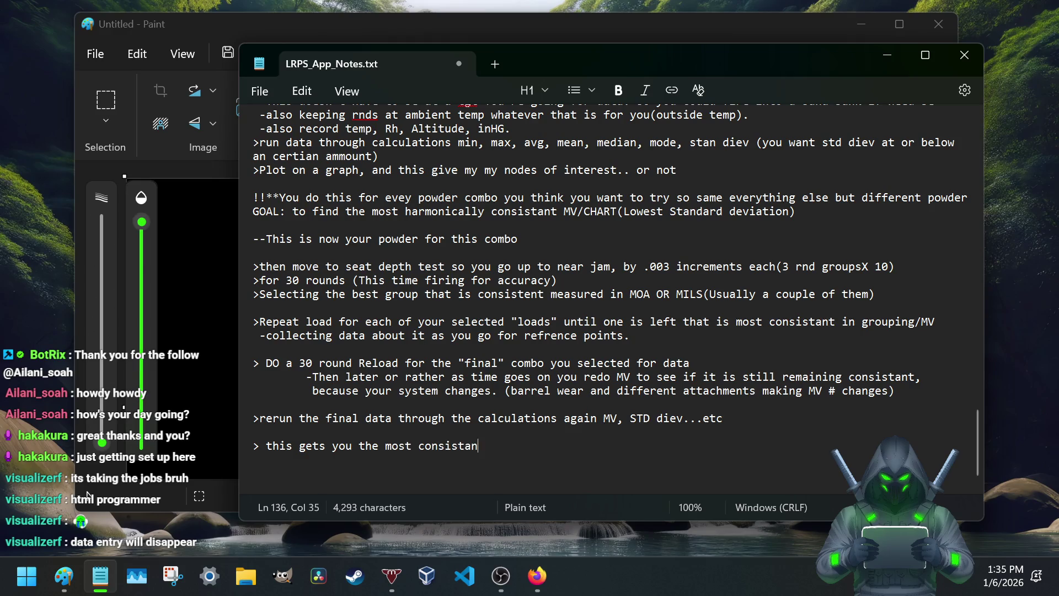
{"action": "type", "text": "t info to then run through your Ba"}
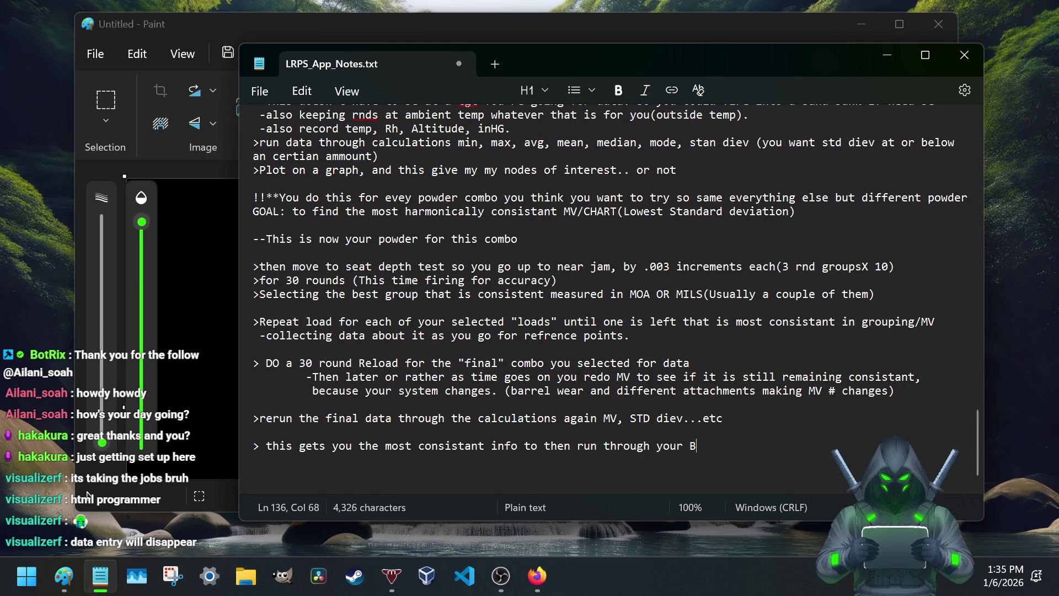
{"action": "type", "text": "llisti"}
{"action": "type", "text": "c calculator"}
Step: Add the line about feeding the most consistant info into your Ballistic calculator
{"action": "key", "text": "Return"}
{"action": "key", "text": "Return"}
{"action": "type", "text": ">"}
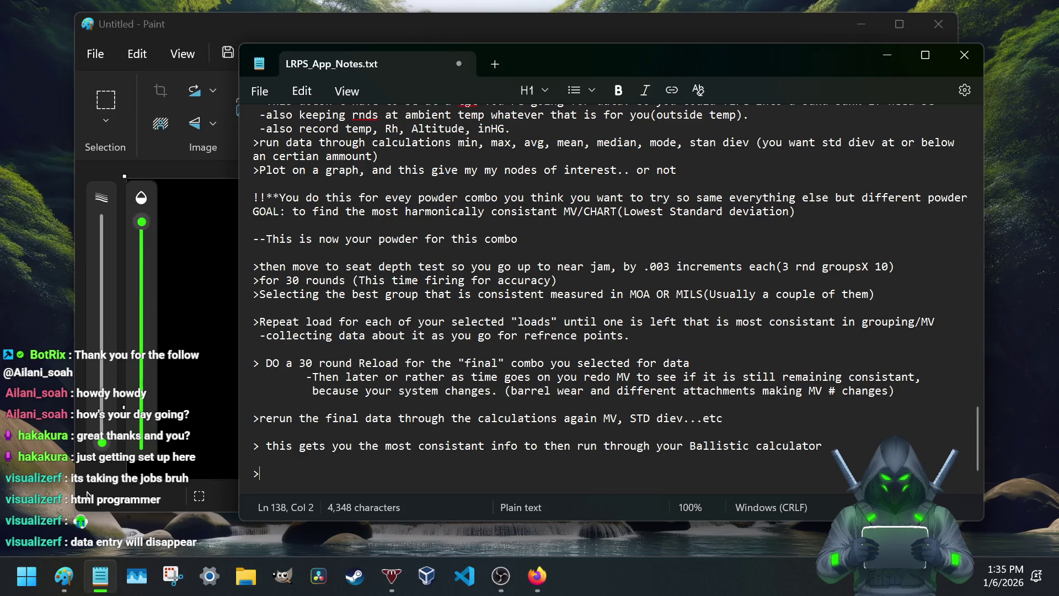
{"action": "key", "text": "Return"}
{"action": "key", "text": "Return"}
{"action": "key", "text": "Return"}
{"action": "key", "text": "Return"}
{"action": "key", "text": "Return"}
{"action": "key", "text": "Return"}
{"action": "key", "text": "Return"}
{"action": "key", "text": "Return"}
{"action": "key", "text": "Return"}
{"action": "key", "text": "Return"}
{"action": "key", "text": "Return"}
{"action": "key", "text": "Return"}
{"action": "key", "text": "Return"}
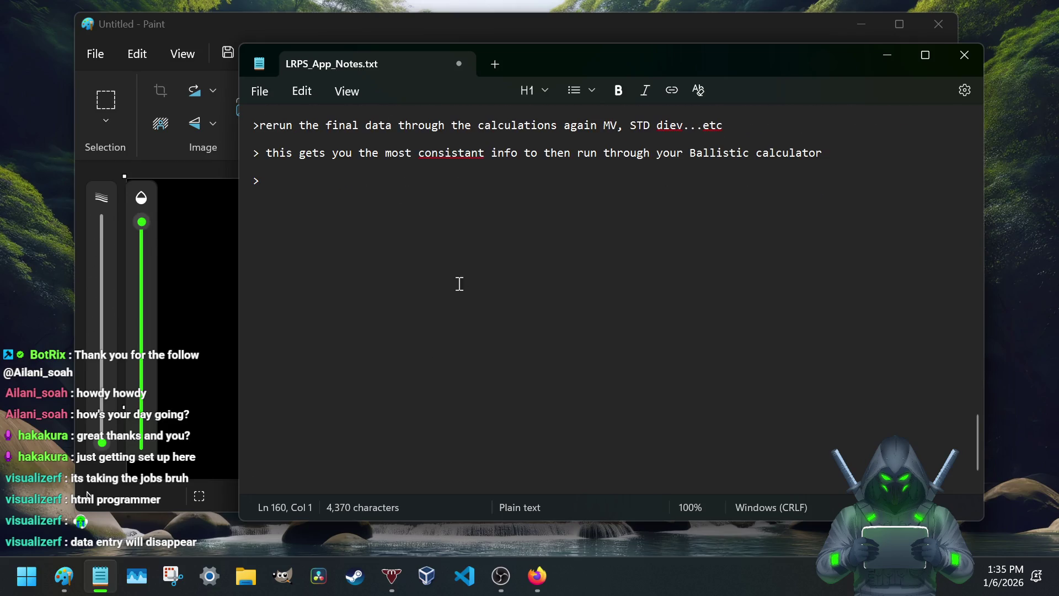
Step: Correct 'consistant' to 'consistent' via the spelling suggestion
{"action": "left_click", "coordinate": [439, 154]}
{"action": "right_click", "coordinate": [446, 153]}
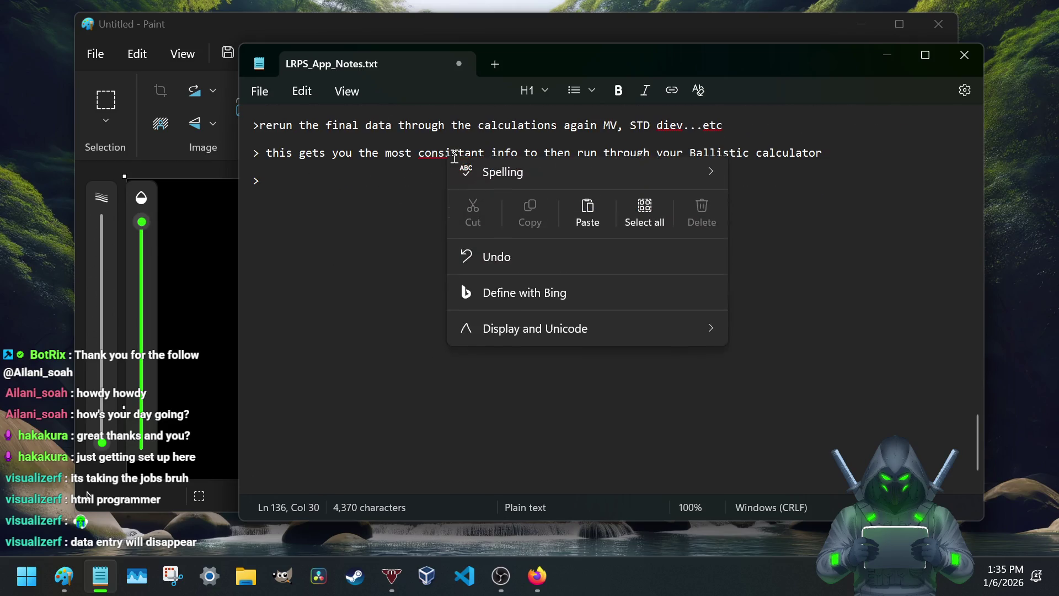
{"action": "left_click", "coordinate": [771, 180]}
{"action": "scroll", "coordinate": [480, 265], "scroll_direction": "up", "scroll_amount": 5}
{"action": "scroll", "coordinate": [468, 256], "scroll_direction": "down", "scroll_amount": 2}
{"action": "scroll", "coordinate": [467, 257], "scroll_direction": "down", "scroll_amount": 2}
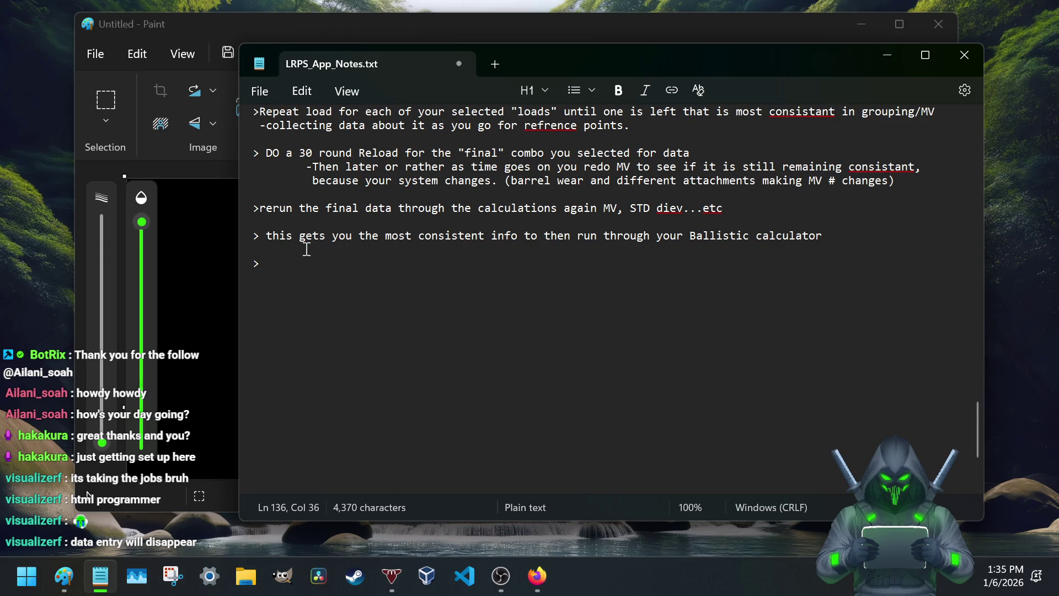
{"action": "scroll", "coordinate": [495, 214], "scroll_direction": "up", "scroll_amount": 7}
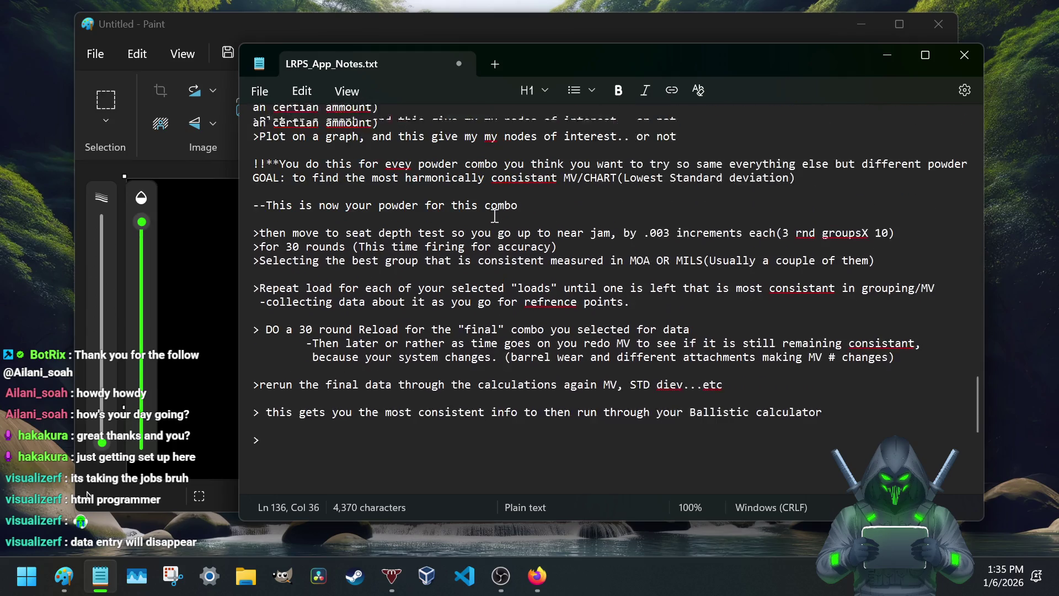
{"action": "scroll", "coordinate": [495, 215], "scroll_direction": "up", "scroll_amount": 6}
{"action": "scroll", "coordinate": [495, 214], "scroll_direction": "down", "scroll_amount": 5}
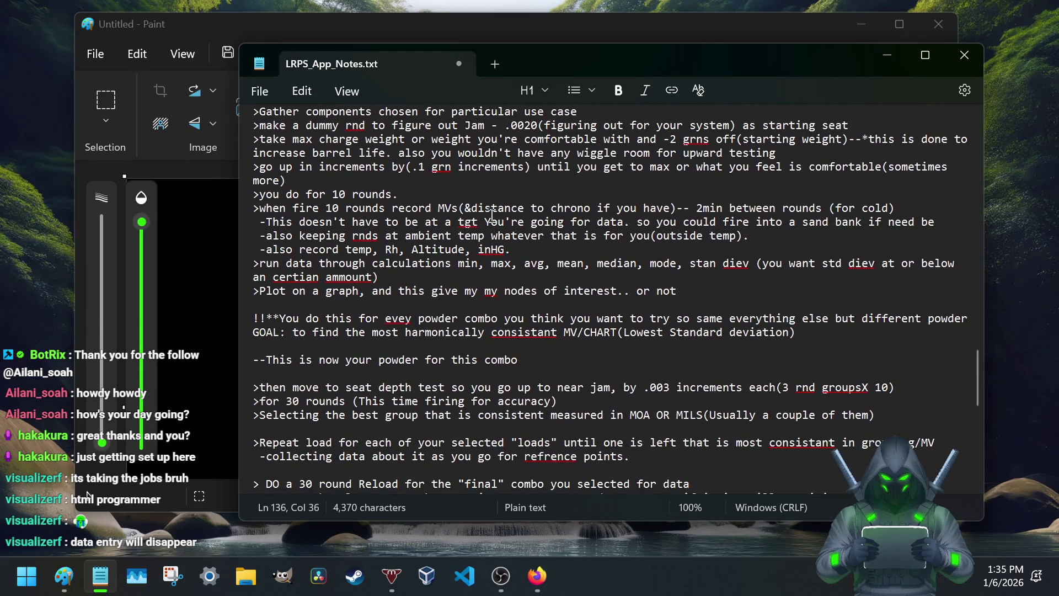
{"action": "scroll", "coordinate": [495, 216], "scroll_direction": "down", "scroll_amount": 4}
{"action": "scroll", "coordinate": [489, 220], "scroll_direction": "down", "scroll_amount": 2}
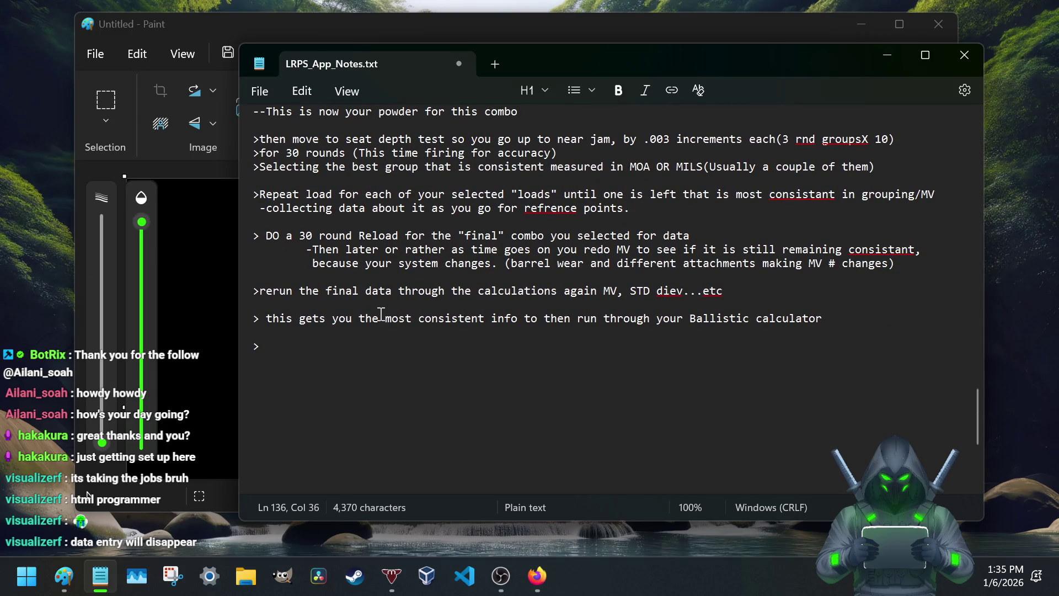
{"action": "scroll", "coordinate": [379, 318], "scroll_direction": "up", "scroll_amount": 1}
{"action": "scroll", "coordinate": [379, 319], "scroll_direction": "up", "scroll_amount": 5}
{"action": "scroll", "coordinate": [379, 319], "scroll_direction": "up", "scroll_amount": 2}
{"action": "scroll", "coordinate": [379, 318], "scroll_direction": "up", "scroll_amount": 2}
{"action": "scroll", "coordinate": [379, 318], "scroll_direction": "up", "scroll_amount": 1}
{"action": "scroll", "coordinate": [380, 318], "scroll_direction": "up", "scroll_amount": 4}
{"action": "scroll", "coordinate": [379, 318], "scroll_direction": "up", "scroll_amount": 1}
{"action": "scroll", "coordinate": [380, 318], "scroll_direction": "up", "scroll_amount": 1}
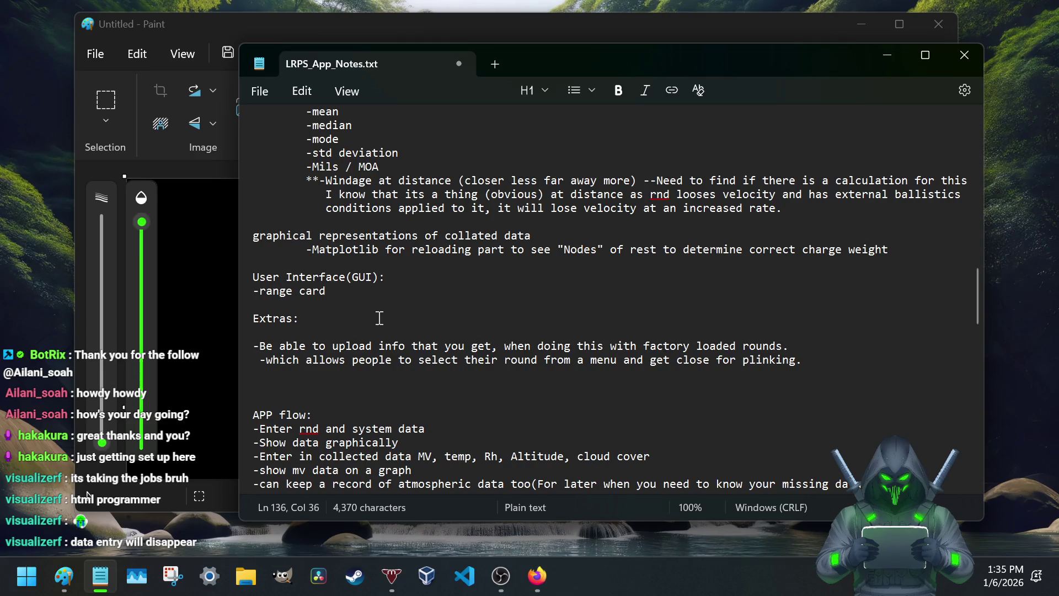
{"action": "scroll", "coordinate": [380, 319], "scroll_direction": "down", "scroll_amount": 2}
{"action": "scroll", "coordinate": [379, 317], "scroll_direction": "down", "scroll_amount": 3}
{"action": "scroll", "coordinate": [379, 318], "scroll_direction": "down", "scroll_amount": 1}
{"action": "scroll", "coordinate": [379, 318], "scroll_direction": "down", "scroll_amount": 1}
{"action": "scroll", "coordinate": [379, 319], "scroll_direction": "down", "scroll_amount": 2}
{"action": "scroll", "coordinate": [379, 318], "scroll_direction": "down", "scroll_amount": 1}
{"action": "scroll", "coordinate": [379, 318], "scroll_direction": "down", "scroll_amount": 2}
{"action": "scroll", "coordinate": [379, 319], "scroll_direction": "down", "scroll_amount": 1}
{"action": "scroll", "coordinate": [379, 318], "scroll_direction": "down", "scroll_amount": 2}
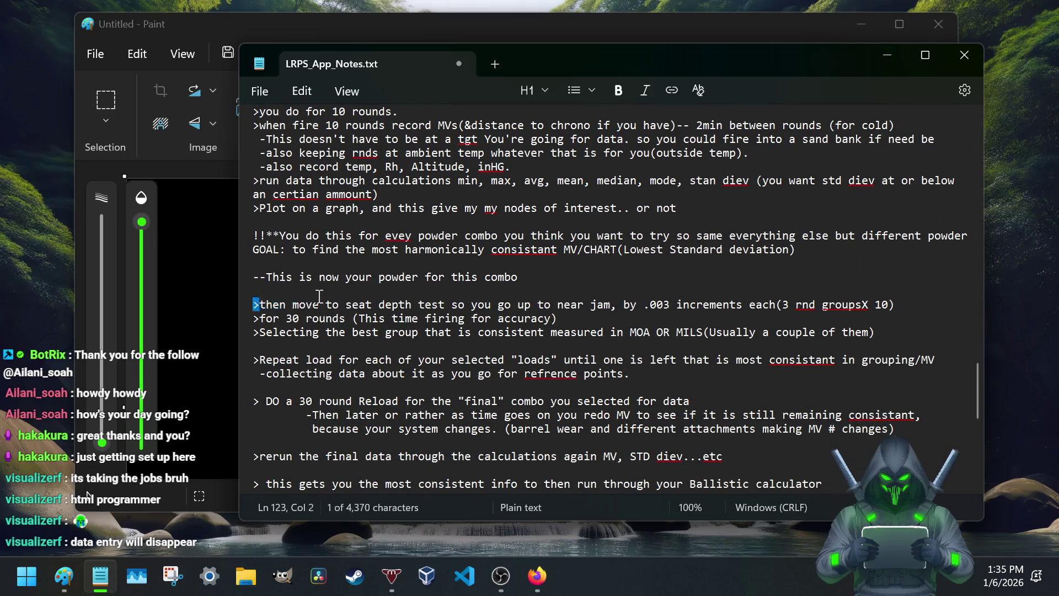
Step: Review the seat-depth and 30-round lines and settle the caret above 'RLoad Process:'
{"action": "left_click_drag", "start_coordinate": [259, 304], "coordinate": [610, 305]}
{"action": "left_click", "coordinate": [609, 305]}
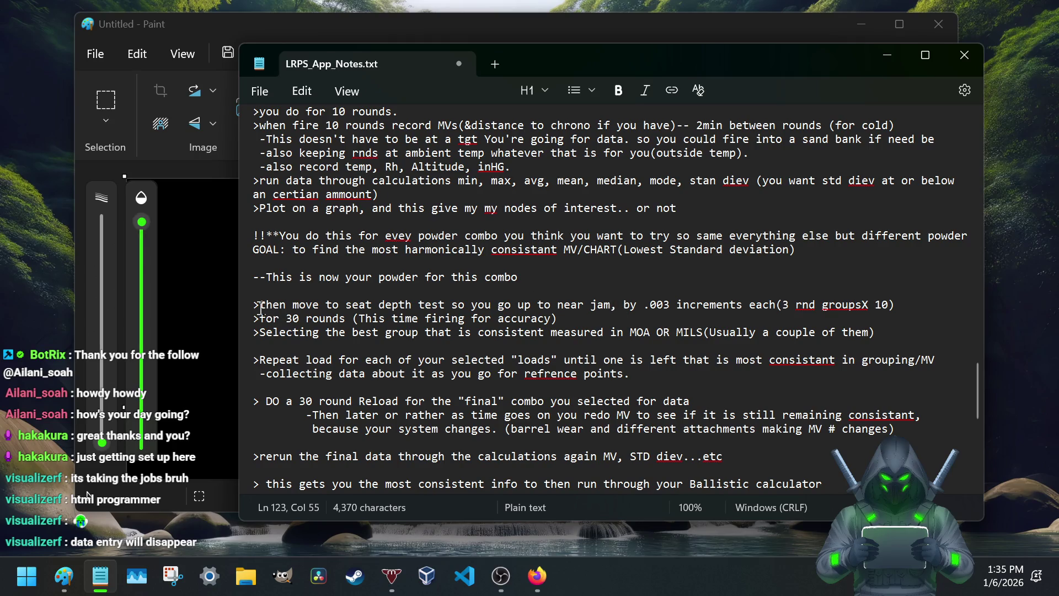
{"action": "mouse_move", "coordinate": [260, 306]}
{"action": "left_mouse_down"}
{"action": "mouse_move", "coordinate": [755, 307]}
{"action": "mouse_move", "coordinate": [827, 322]}
{"action": "left_mouse_up"}
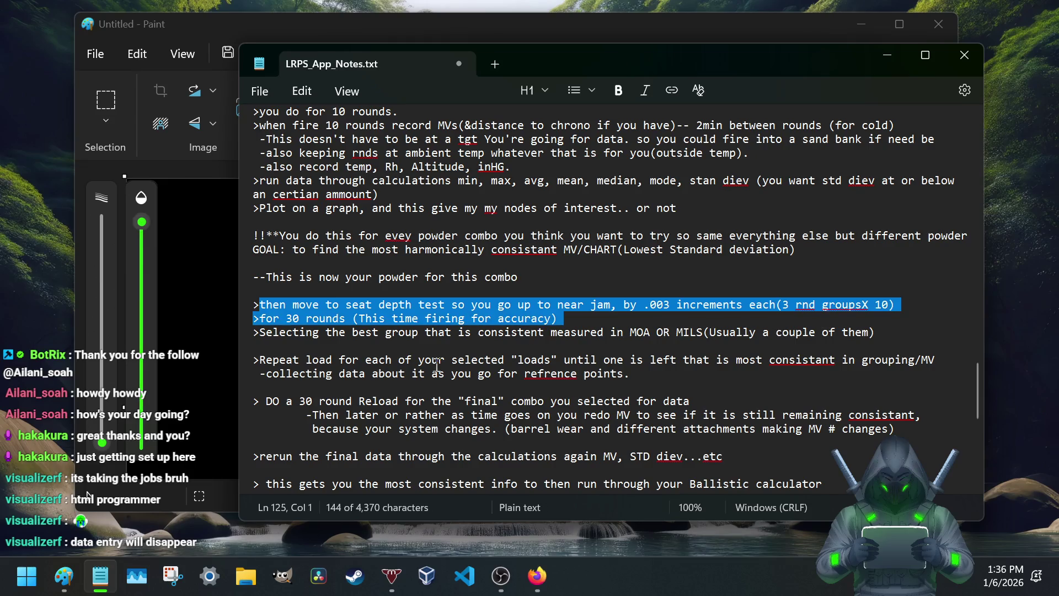
{"action": "scroll", "coordinate": [645, 344], "scroll_direction": "down", "scroll_amount": 1}
{"action": "scroll", "coordinate": [507, 365], "scroll_direction": "down", "scroll_amount": 2}
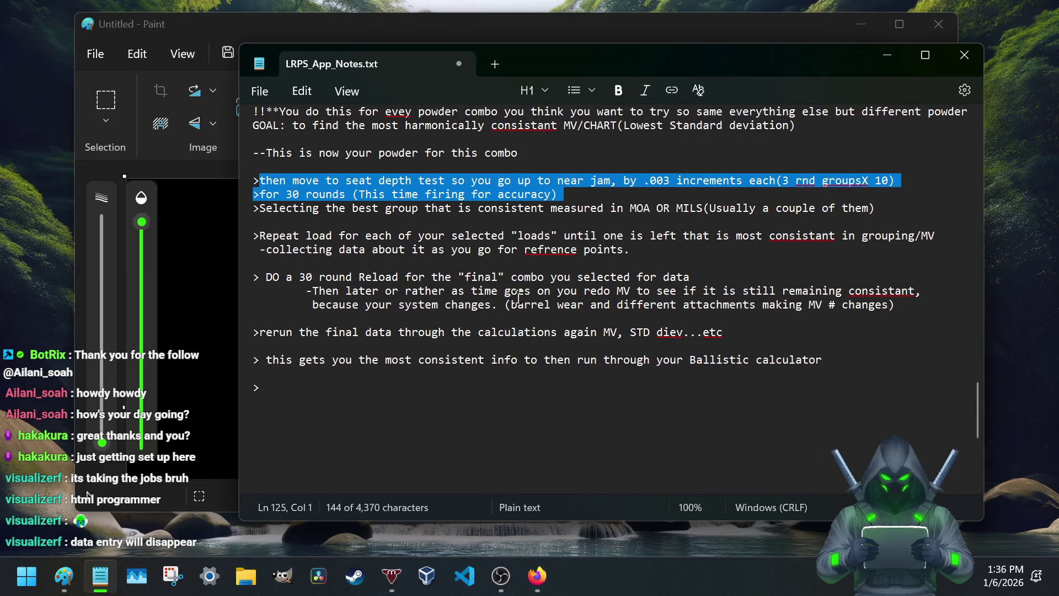
{"action": "scroll", "coordinate": [521, 305], "scroll_direction": "up", "scroll_amount": 2}
{"action": "left_click", "coordinate": [570, 276]}
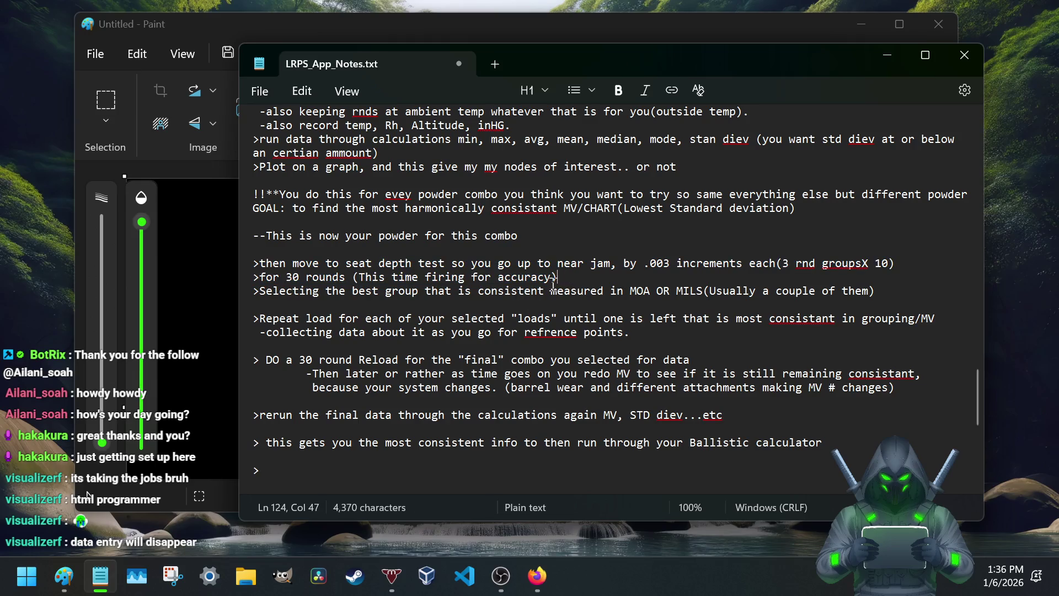
{"action": "scroll", "coordinate": [555, 282], "scroll_direction": "up", "scroll_amount": 1}
{"action": "scroll", "coordinate": [551, 284], "scroll_direction": "up", "scroll_amount": 1}
{"action": "scroll", "coordinate": [541, 287], "scroll_direction": "down", "scroll_amount": 2}
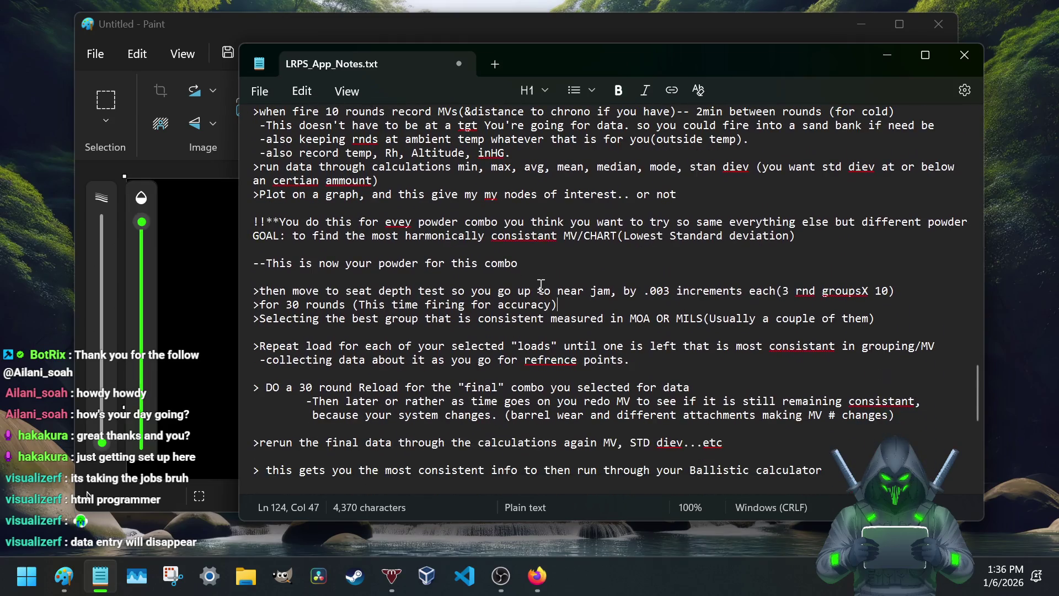
{"action": "scroll", "coordinate": [536, 291], "scroll_direction": "up", "scroll_amount": 5}
{"action": "scroll", "coordinate": [497, 302], "scroll_direction": "up", "scroll_amount": 2}
{"action": "scroll", "coordinate": [347, 332], "scroll_direction": "up", "scroll_amount": 5}
{"action": "scroll", "coordinate": [282, 352], "scroll_direction": "down", "scroll_amount": 2}
{"action": "scroll", "coordinate": [267, 362], "scroll_direction": "down", "scroll_amount": 1}
{"action": "left_click", "coordinate": [269, 281]}
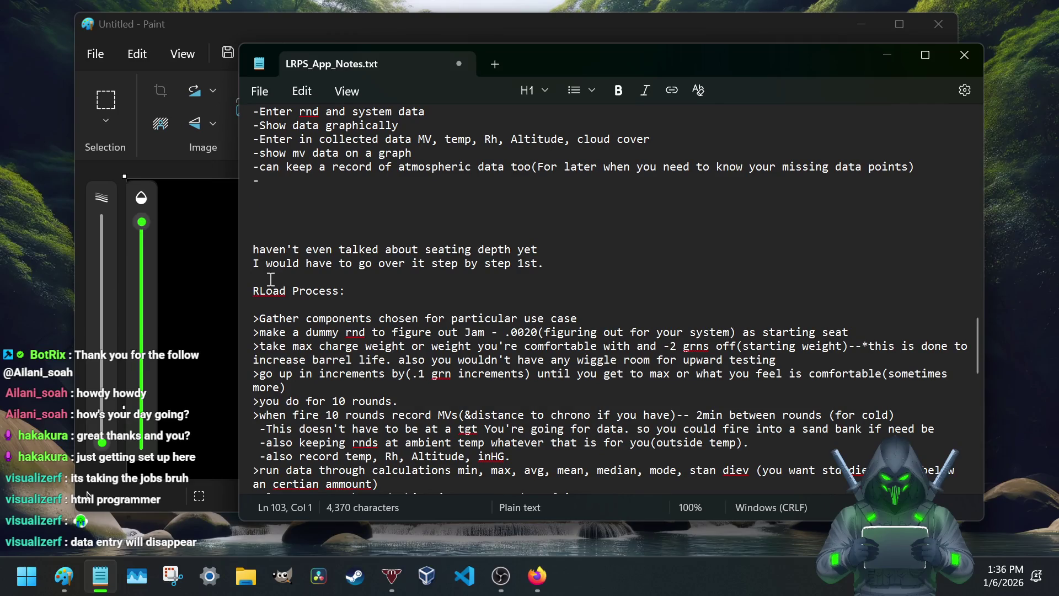
Step: Start a Factory Reload section with a step to run several brands
{"action": "key", "text": "Return"}
{"action": "type", "text": "Factory Reload process"}
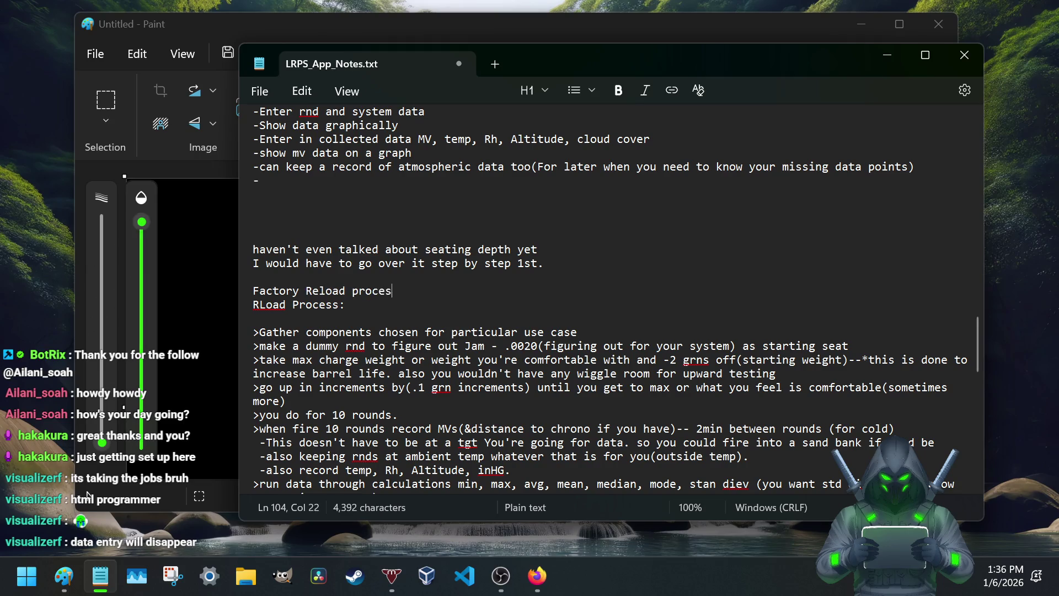
{"action": "type", "text": " for more accurate ammo:"}
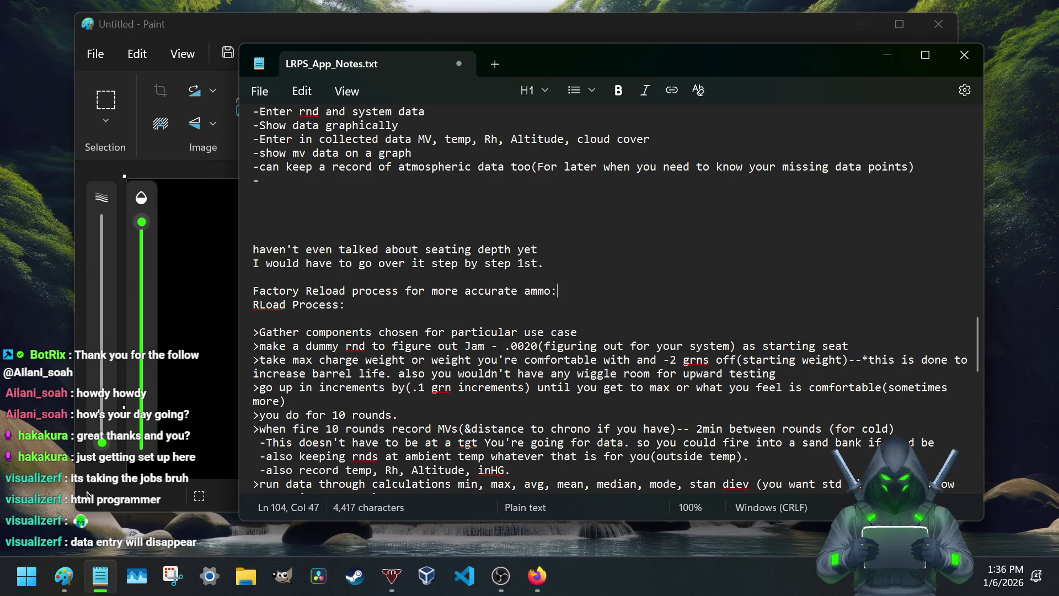
{"action": "key", "text": "Return"}
{"action": "type", "text": "r"}
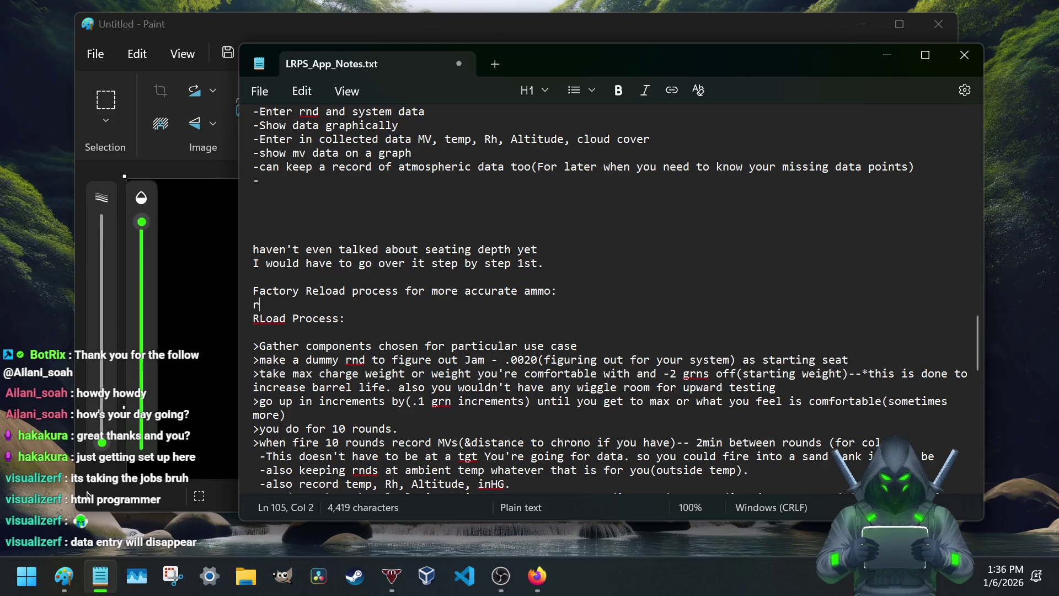
{"action": "type", "text": "un a couple of rounds through your system"}
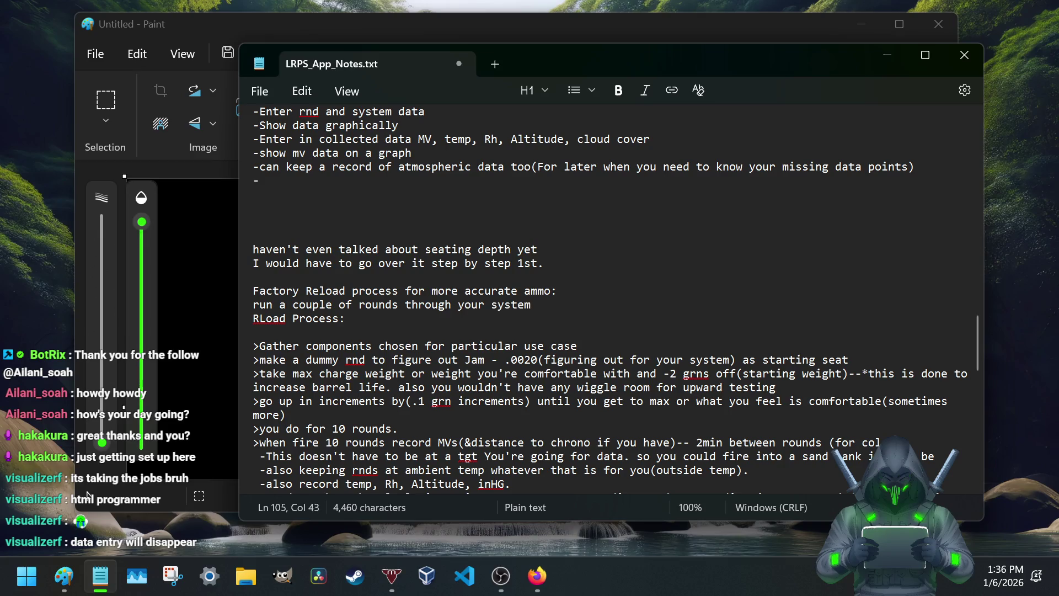
{"action": "left_click", "coordinate": [254, 305]}
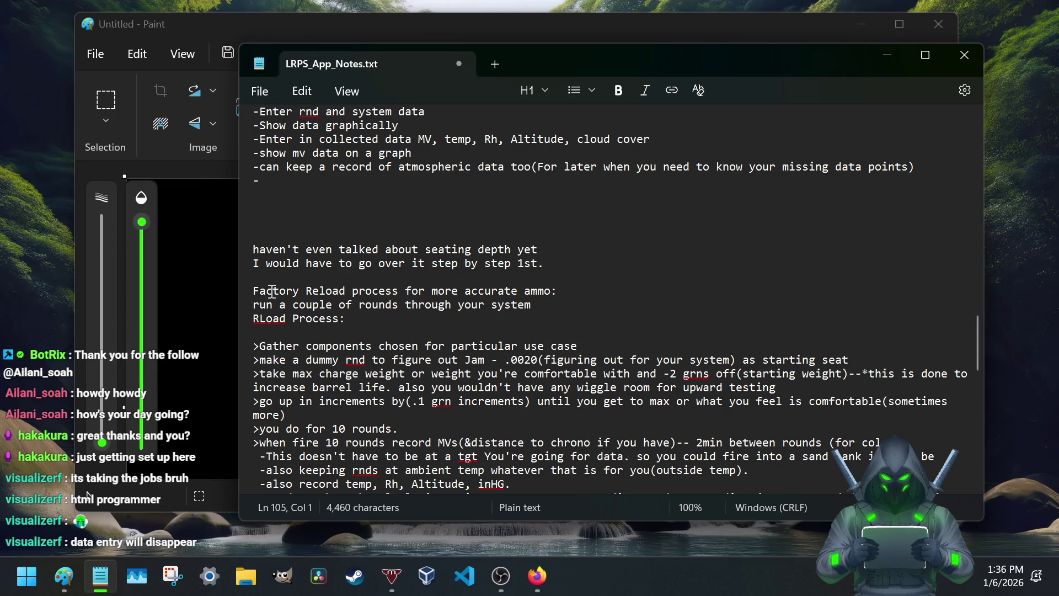
{"action": "type", "text": ">"}
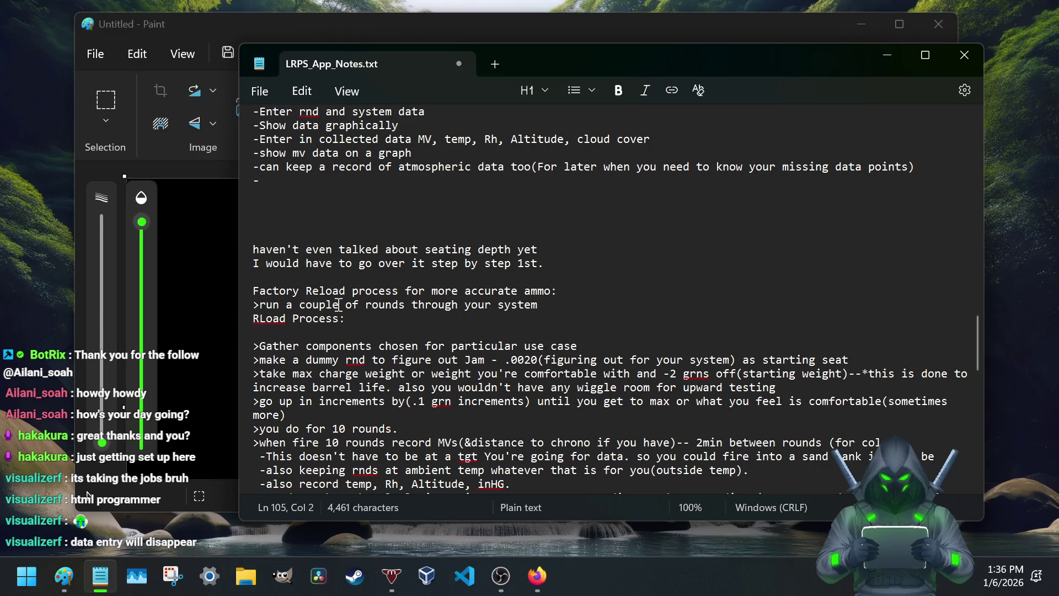
{"action": "left_click", "coordinate": [348, 306]}
{"action": "type", "text": "brands"}
{"action": "left_click", "coordinate": [594, 302]}
{"action": "key", "text": "Return"}
{"action": "type", "text": ">"}
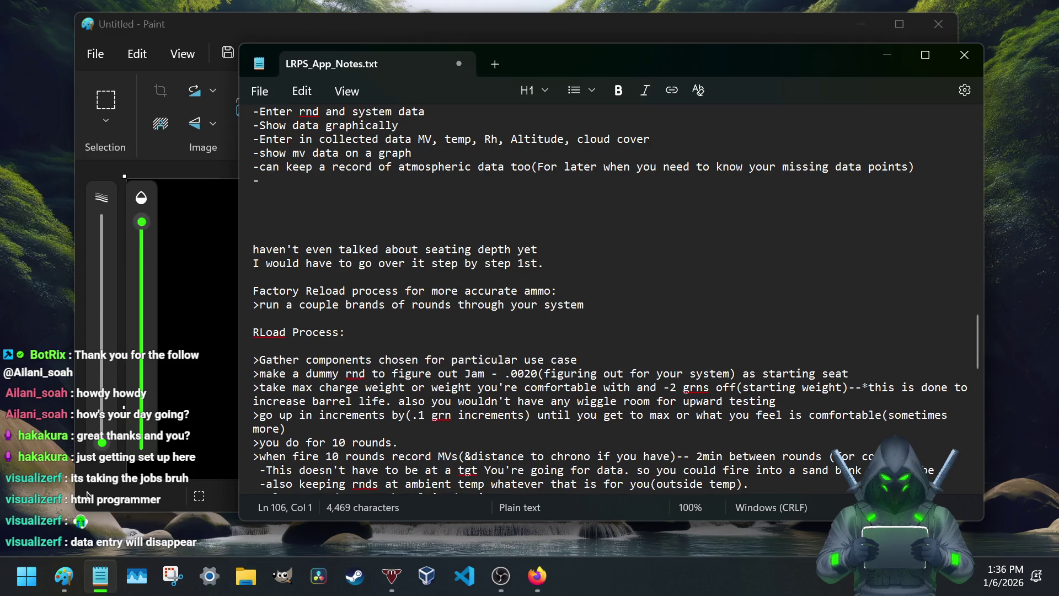
{"action": "type", "text": "find the one that has the"}
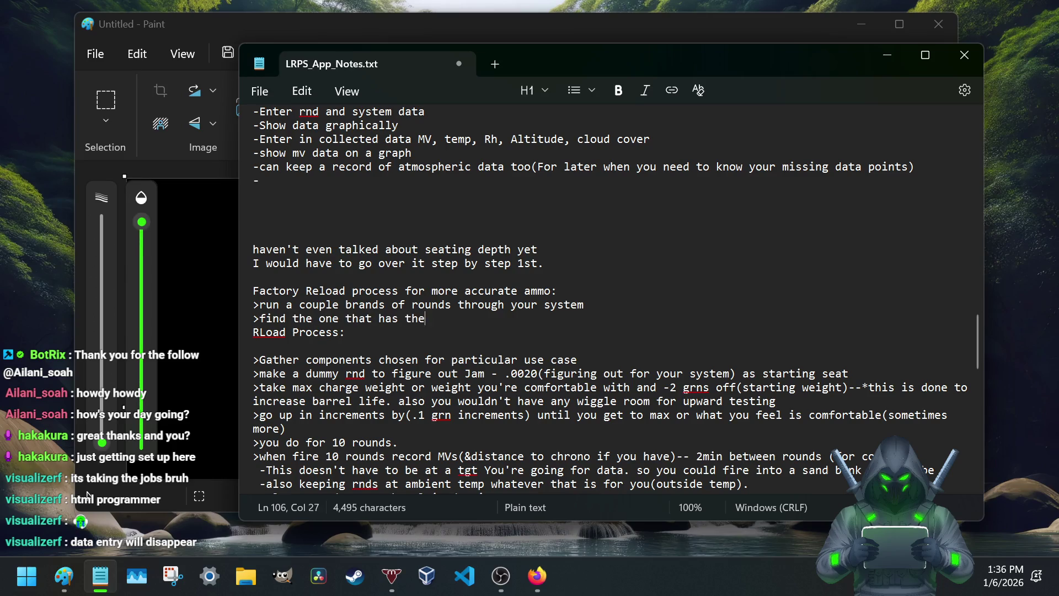
Step: Add the keep-the-lowest Standard deviation step and an empty step below it
{"action": "key", "text": "BackSpace"}
{"action": "type", "text": "lowest Sta"}
{"action": "type", "text": "ndard deviation"}
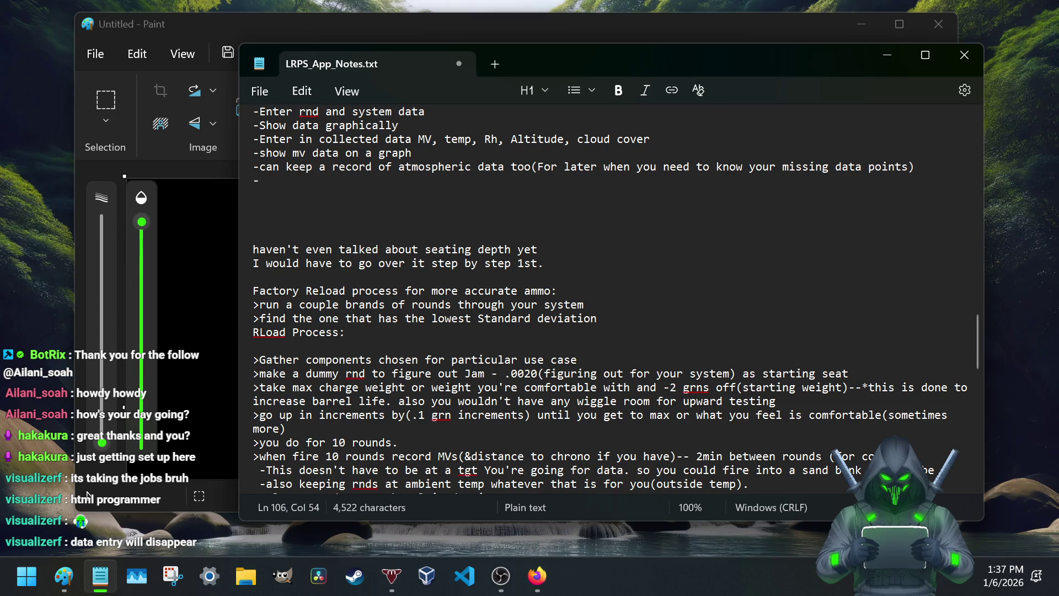
{"action": "key", "text": "Return"}
{"action": "key", "text": "Return"}
{"action": "key", "text": "Return"}
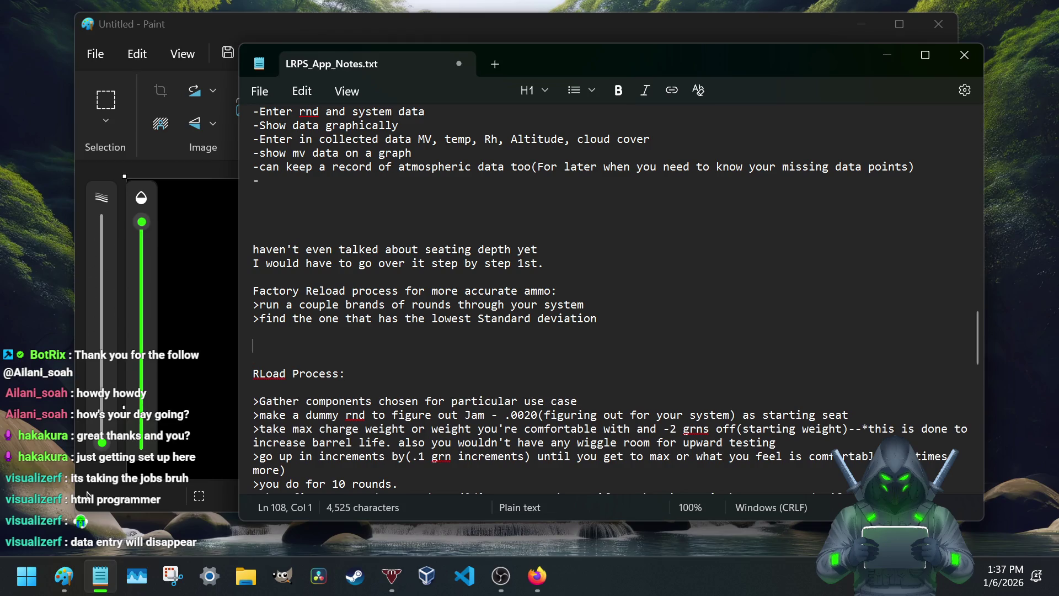
{"action": "type", "text": ">"}
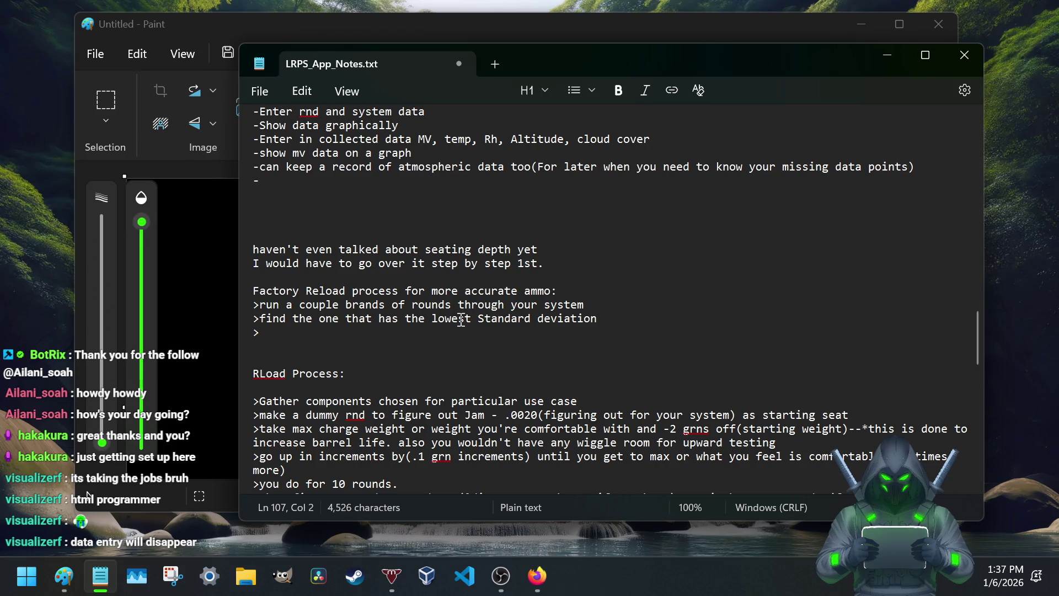
{"action": "scroll", "coordinate": [439, 365], "scroll_direction": "down", "scroll_amount": 4}
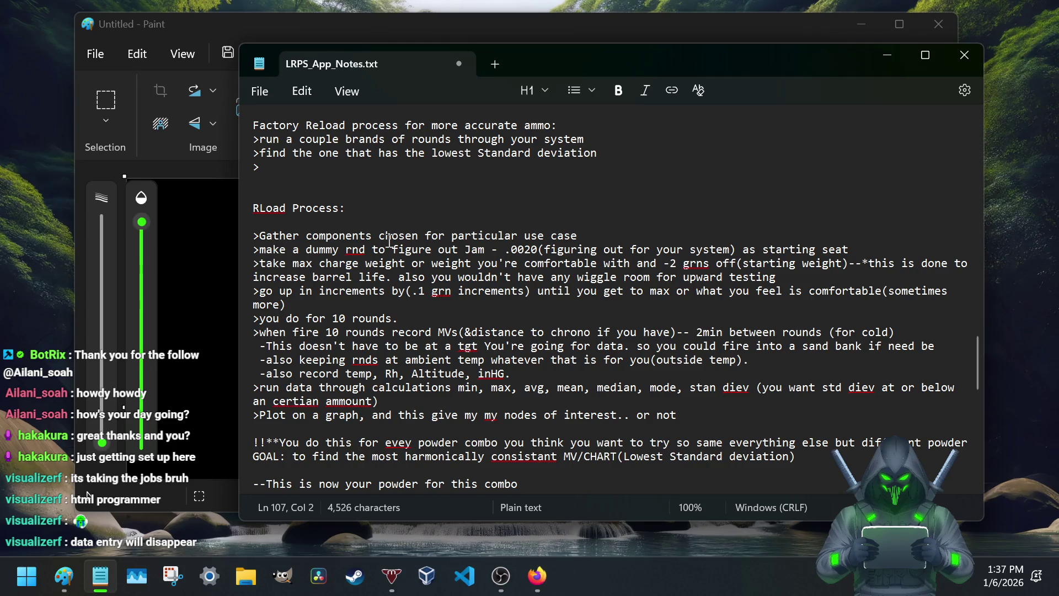
{"action": "scroll", "coordinate": [369, 422], "scroll_direction": "up", "scroll_amount": 2}
{"action": "scroll", "coordinate": [348, 439], "scroll_direction": "up", "scroll_amount": 3}
{"action": "scroll", "coordinate": [349, 376], "scroll_direction": "down", "scroll_amount": 2}
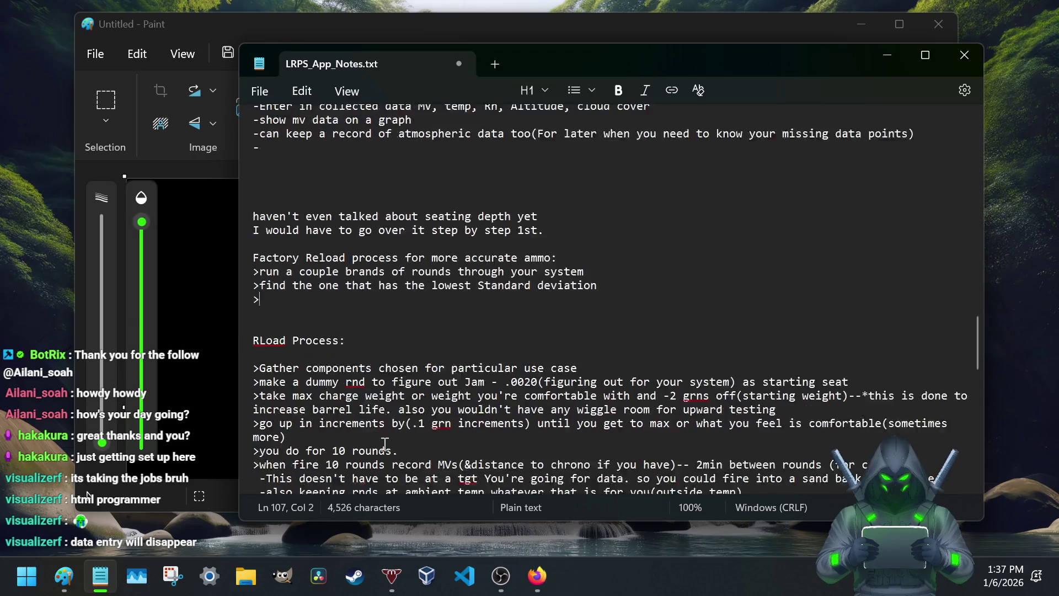
{"action": "scroll", "coordinate": [348, 377], "scroll_direction": "down", "scroll_amount": 1}
{"action": "left_click_drag", "start_coordinate": [459, 332], "coordinate": [546, 332]}
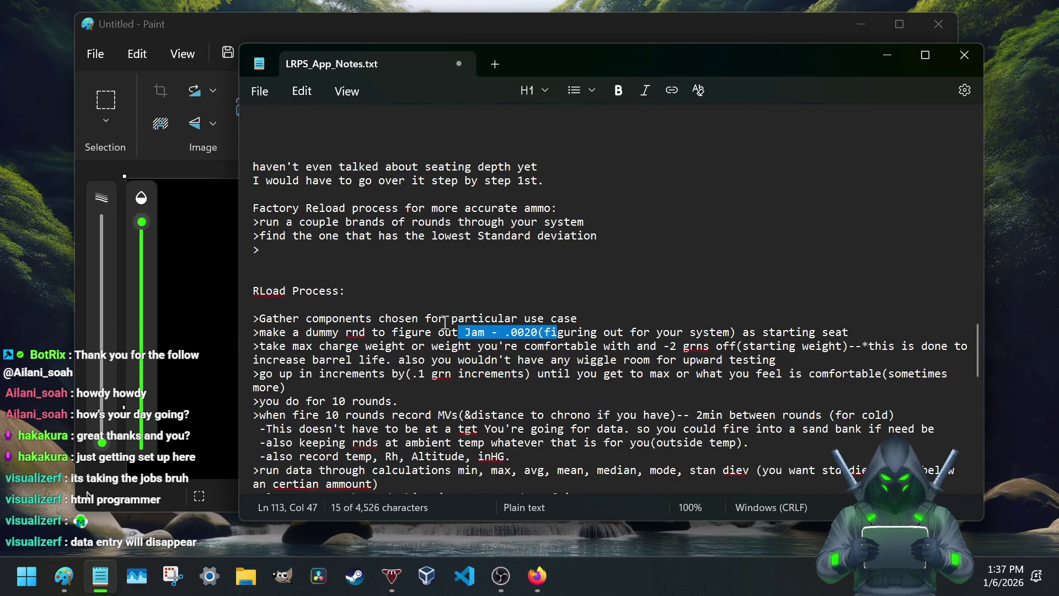
Step: Add the step to seat the bullet .002 or .003 deeper if unhappy with grouping
{"action": "left_click", "coordinate": [333, 250]}
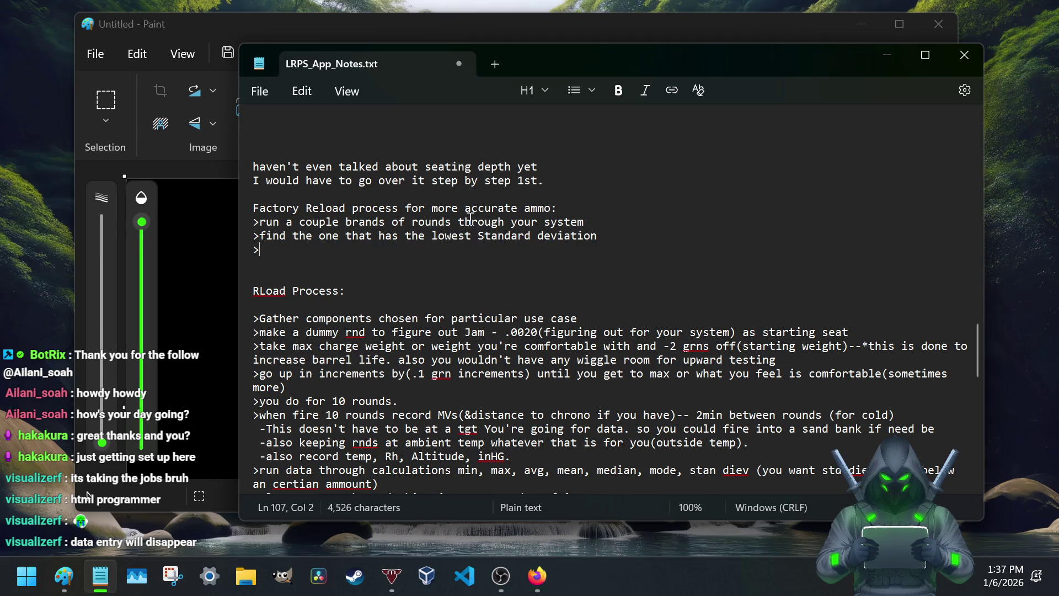
{"action": "type", "text": "then you manipulate the seatin"}
{"action": "key", "text": "BackSpace"}
{"action": "type", "text": "depth "}
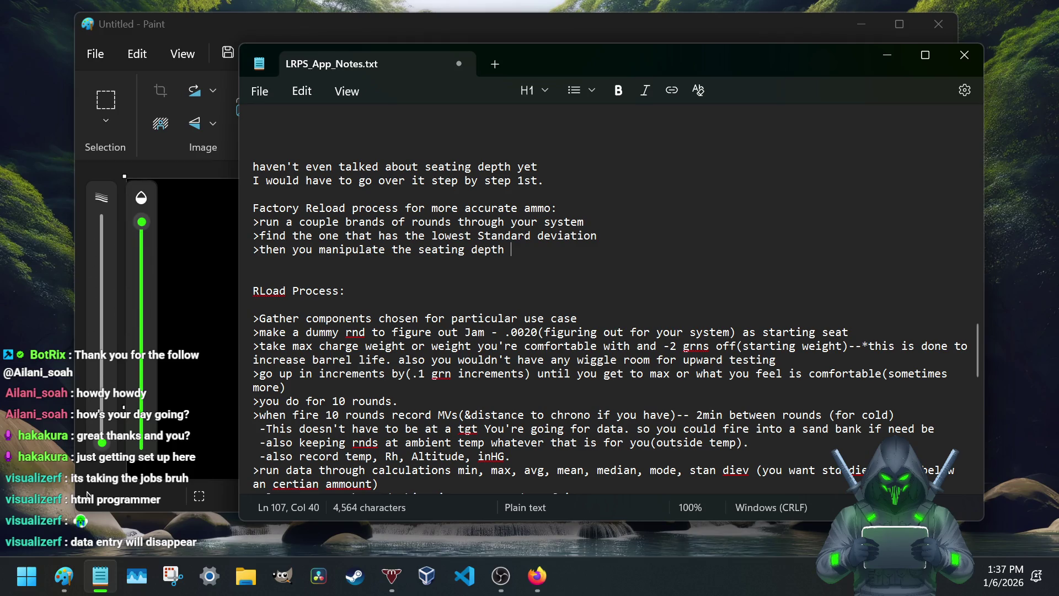
{"action": "type", "text": ".002 or "}
{"action": "type", "text": ".003 sea"}
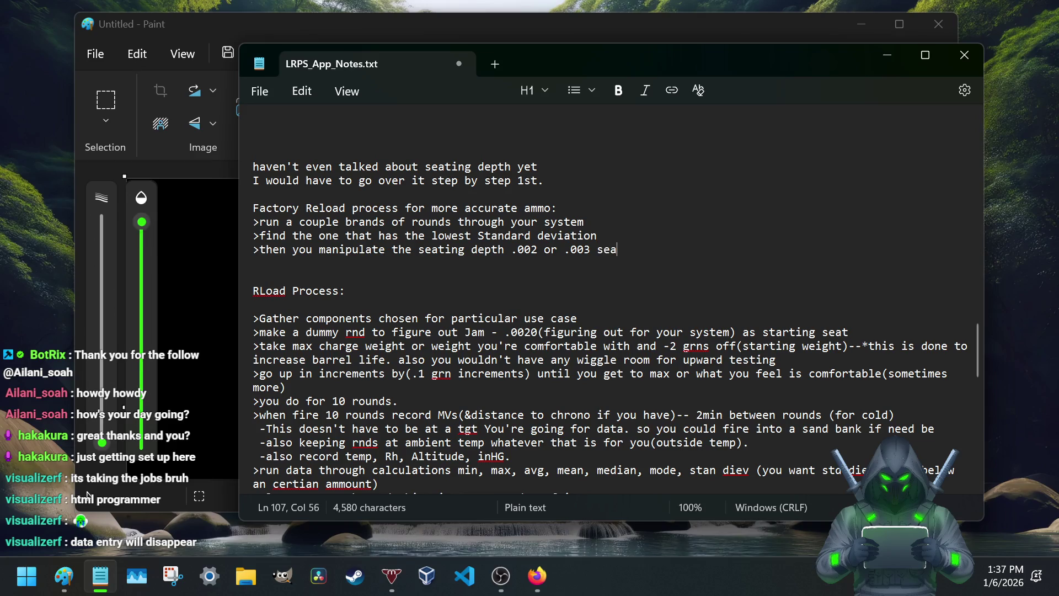
{"action": "type", "text": "ting it deeper"}
{"action": "key", "text": "Return"}
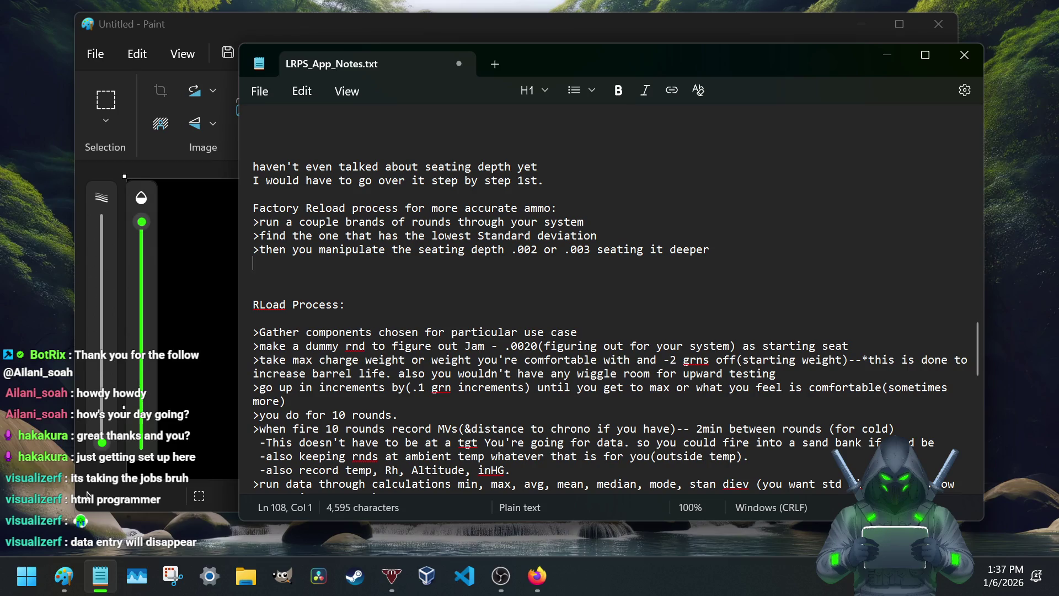
{"action": "left_click", "coordinate": [720, 249]}
{"action": "type", "text": "(if you're not happy with gropu"}
{"action": "key", "text": "BackSpace"}
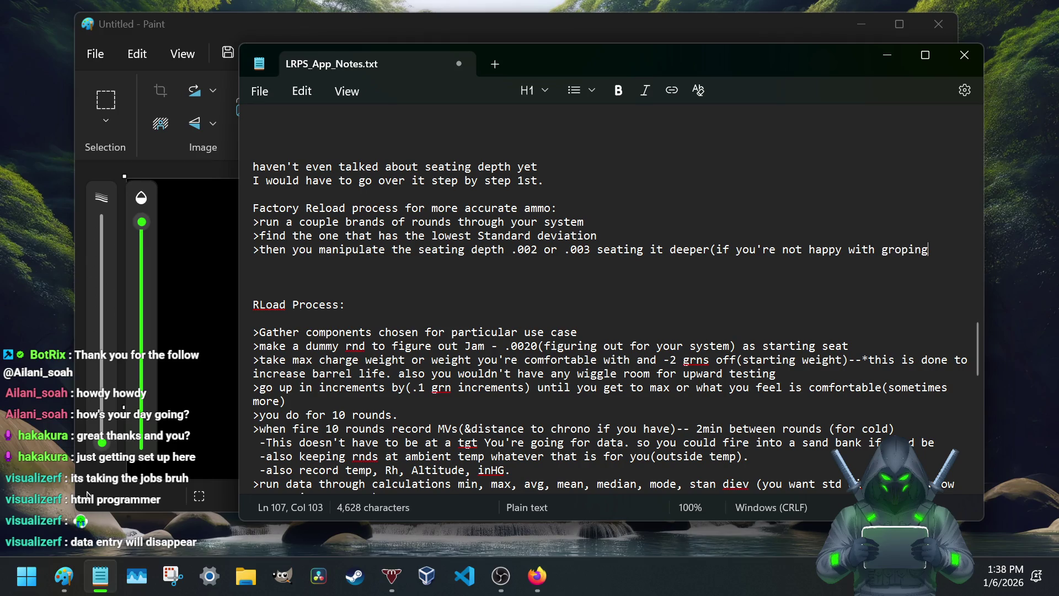
{"action": "key", "text": "BackSpace"}
{"action": "key", "text": "BackSpace"}
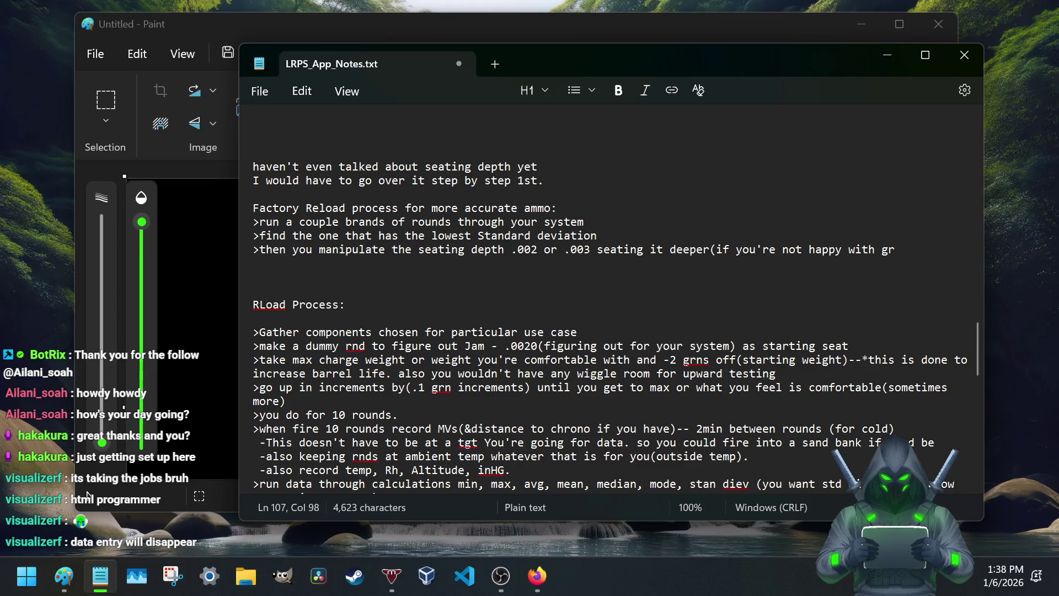
{"action": "type", "text": "ouping"}
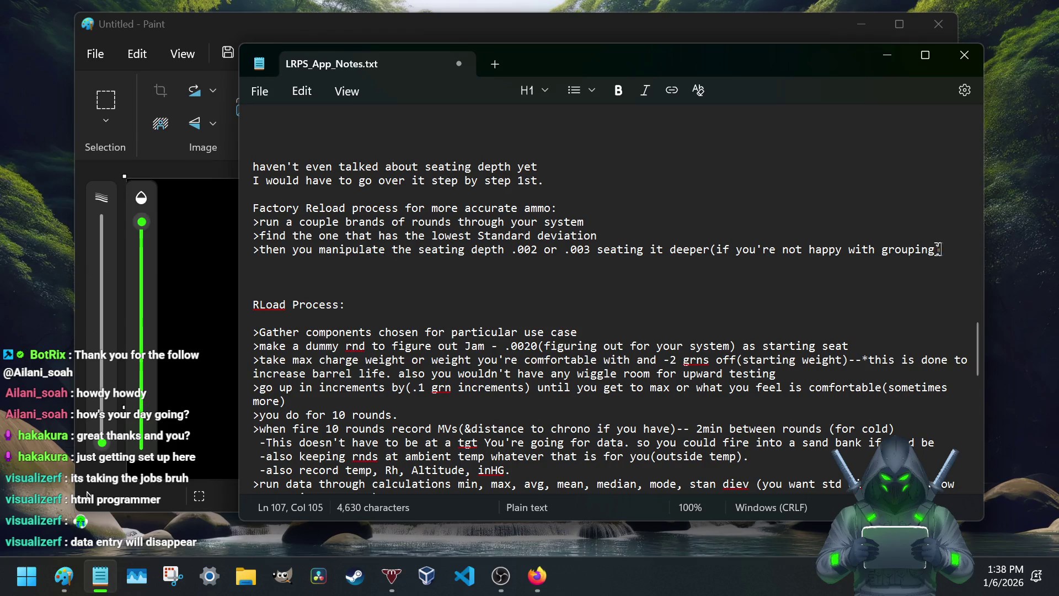
Step: Copy the word 'grouping' and bring Firefox to the front
{"action": "left_click_drag", "start_coordinate": [935, 249], "coordinate": [887, 251]}
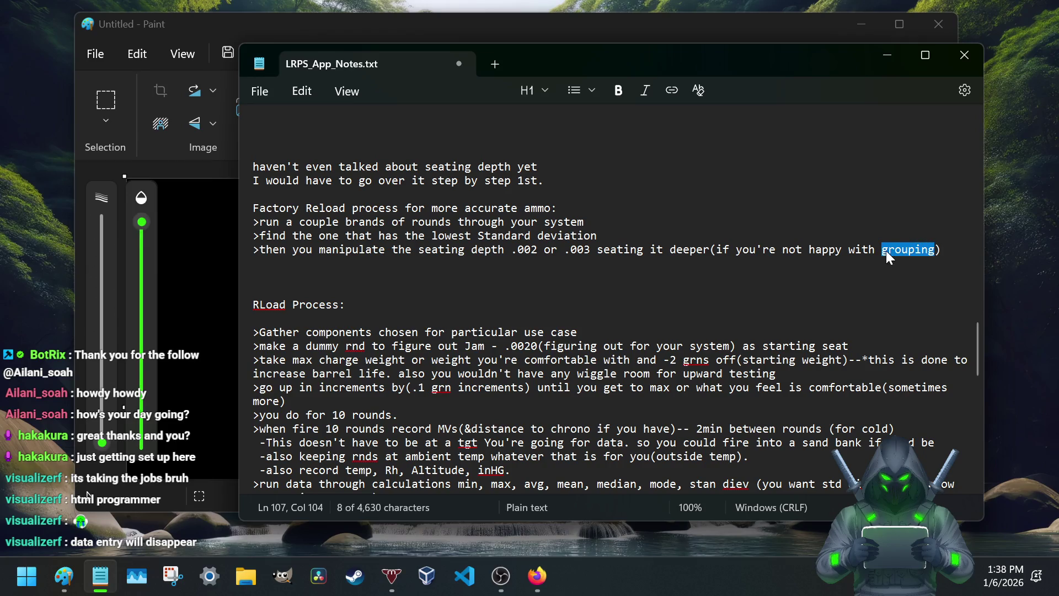
{"action": "right_click", "coordinate": [886, 251]}
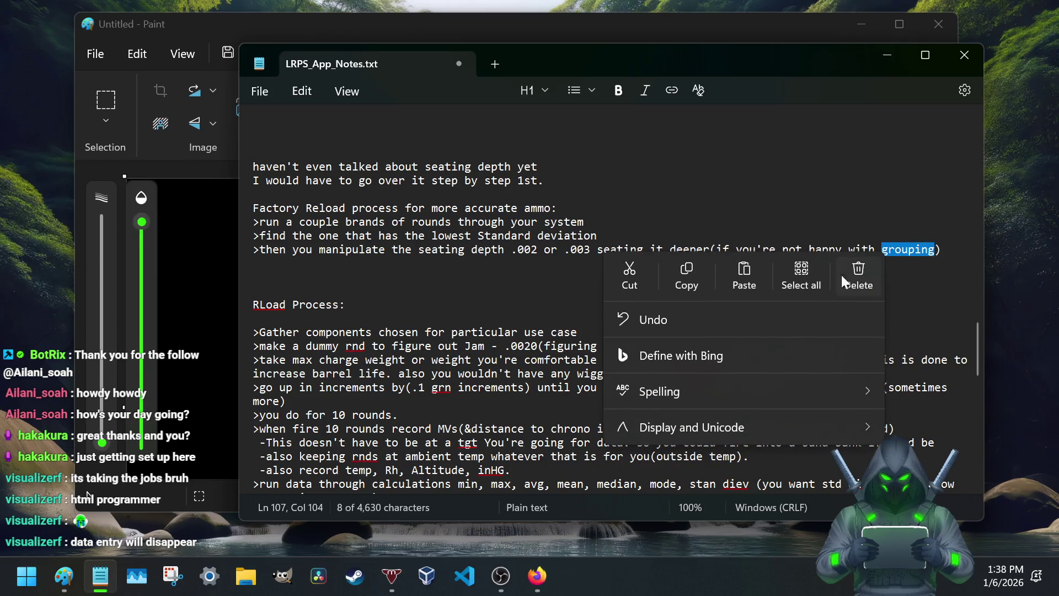
{"action": "left_click", "coordinate": [701, 280]}
{"action": "mouse_move", "coordinate": [537, 576]}
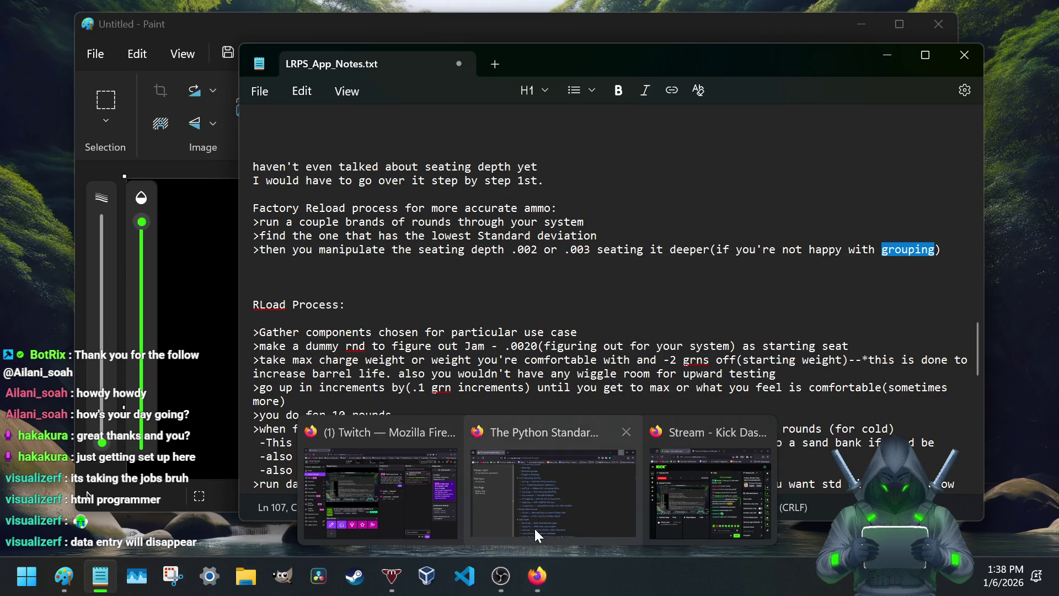
{"action": "left_click", "coordinate": [533, 527]}
Step: Search Google for 'grouping' in a new Firefox tab, read the definition, then close it and hide Firefox
{"action": "left_click", "coordinate": [239, 17]}
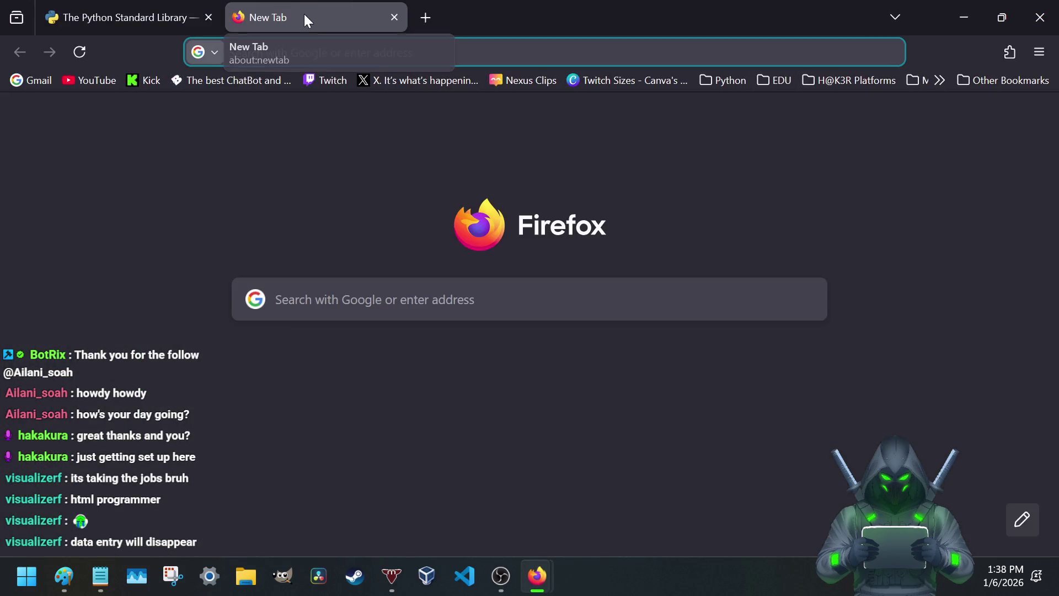
{"action": "key", "text": "ctrl+v"}
{"action": "key", "text": "Return"}
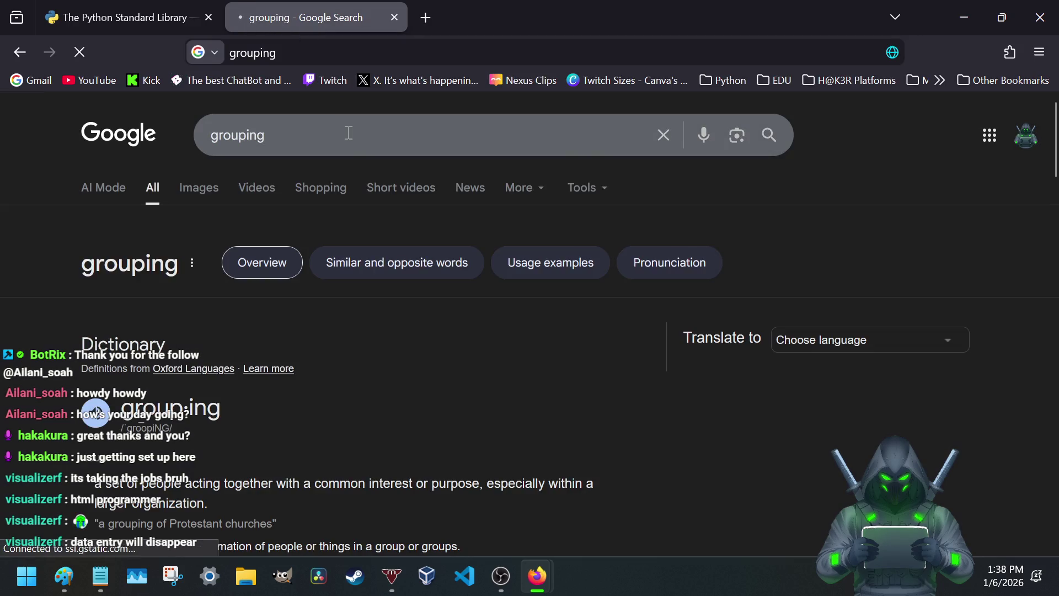
{"action": "scroll", "coordinate": [341, 335], "scroll_direction": "down", "scroll_amount": 2}
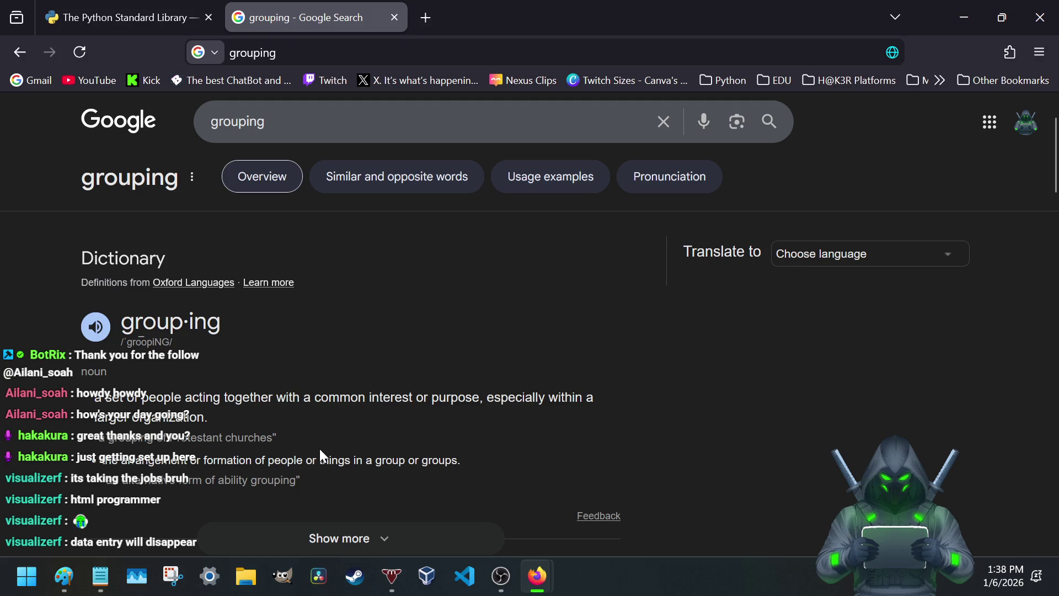
{"action": "left_click", "coordinate": [394, 17]}
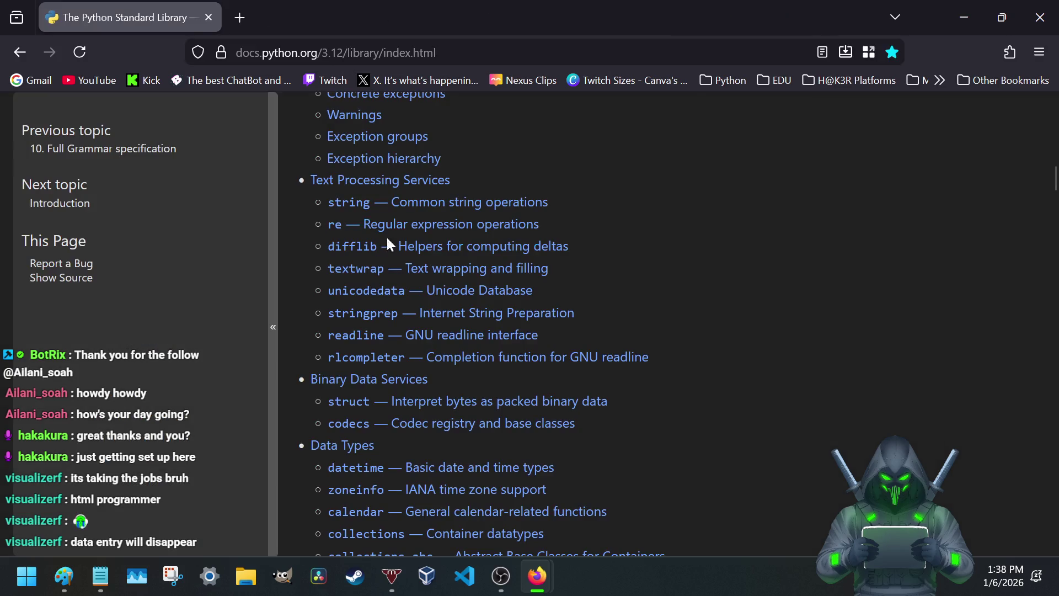
{"action": "left_click", "coordinate": [960, 10]}
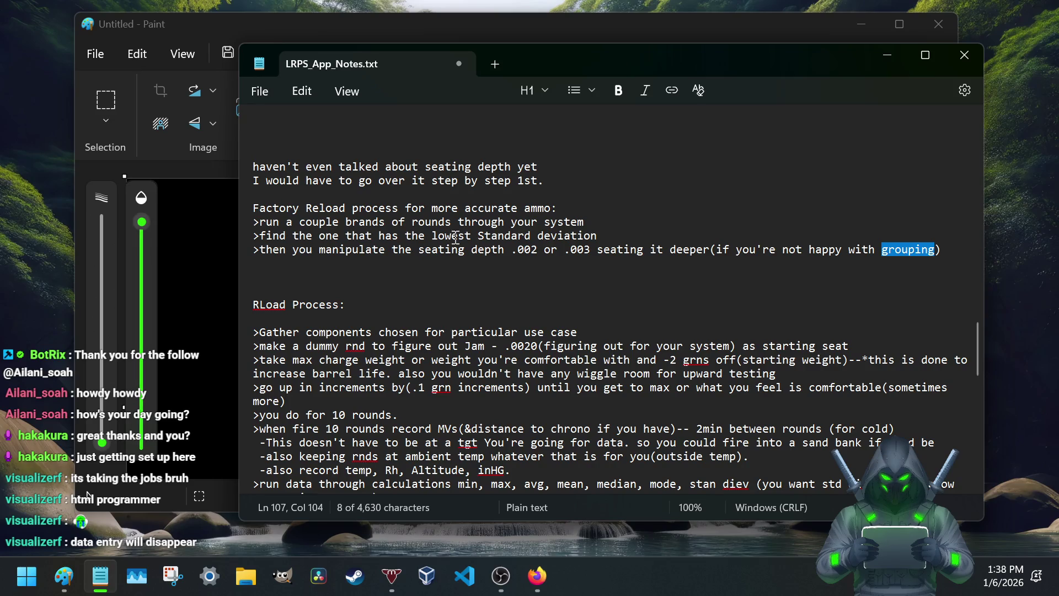
Step: Reread the seating-depth step and its .002 or .003 values, then save the notes file
{"action": "left_click", "coordinate": [439, 235]}
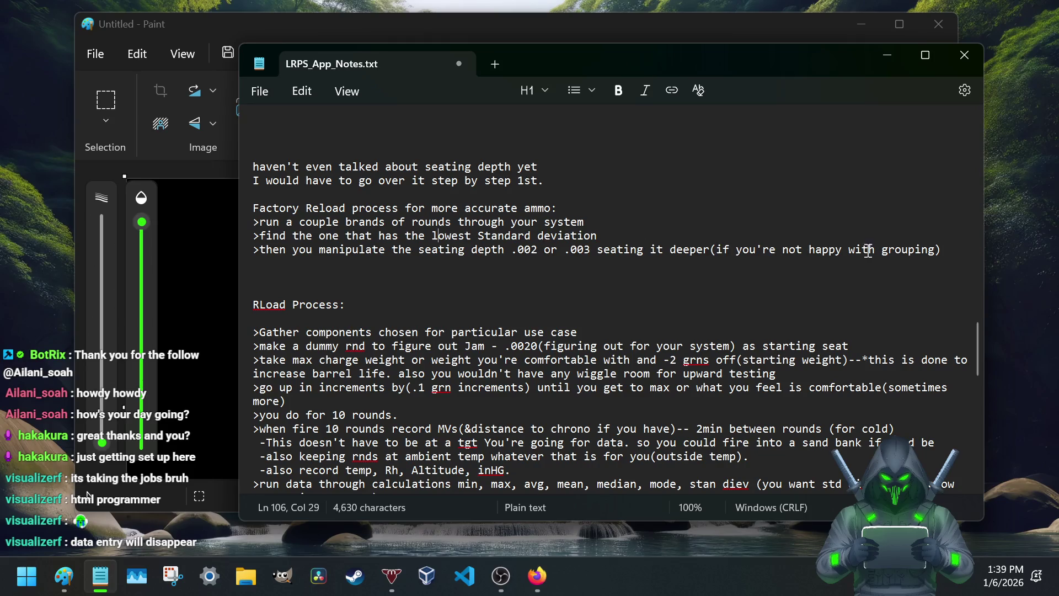
{"action": "left_click", "coordinate": [952, 250]}
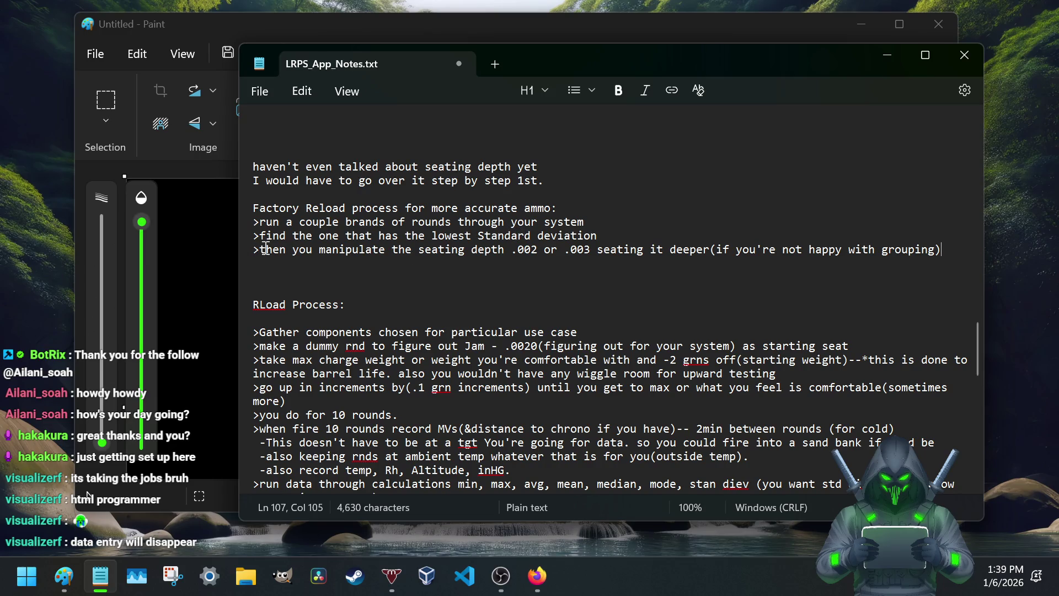
{"action": "left_click_drag", "start_coordinate": [259, 249], "coordinate": [585, 256]}
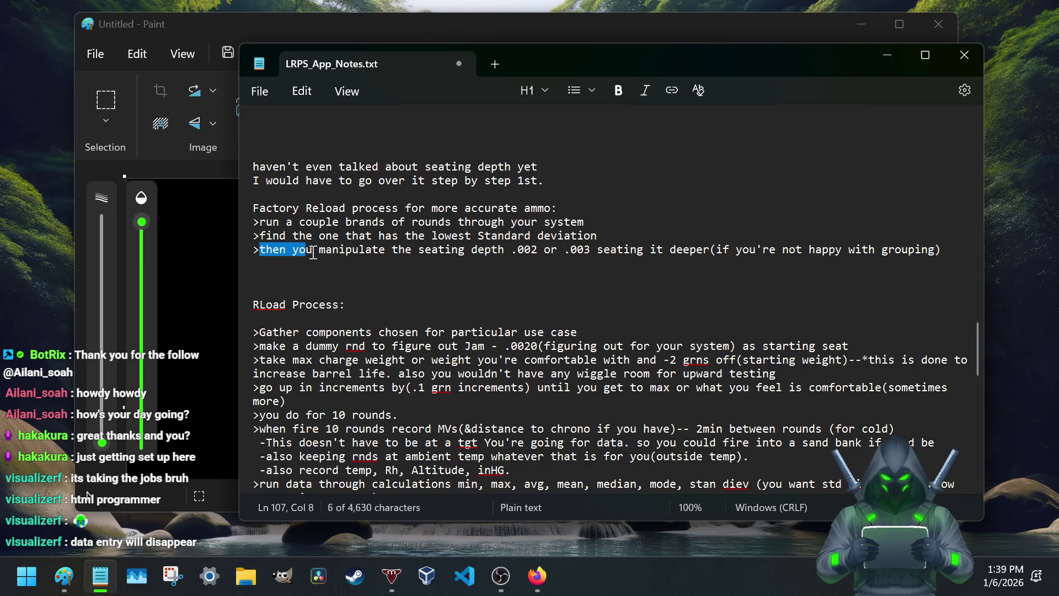
{"action": "left_click", "coordinate": [600, 251]}
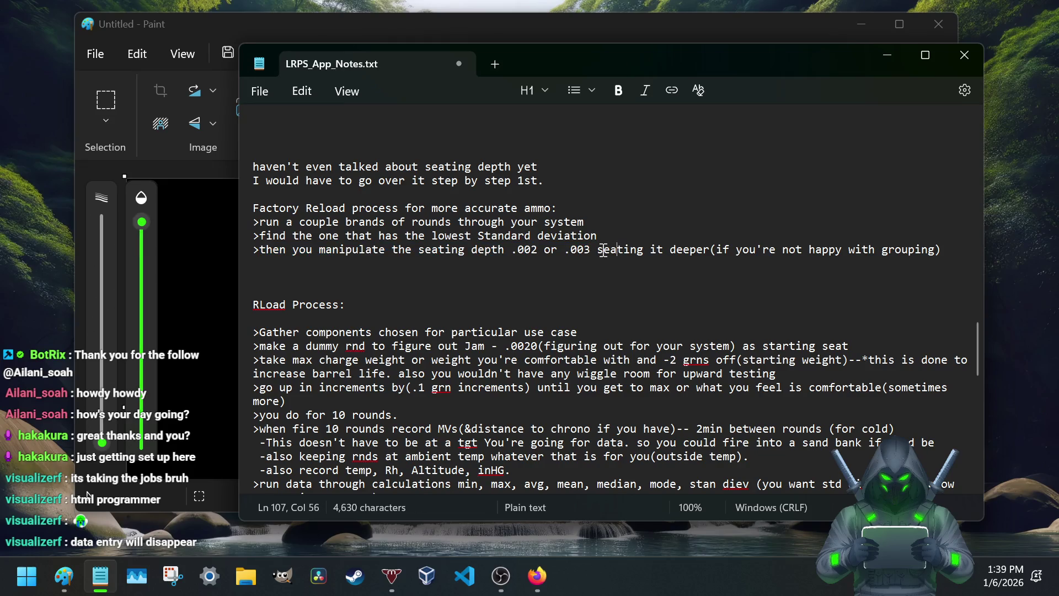
{"action": "left_click_drag", "start_coordinate": [531, 252], "coordinate": [590, 252]}
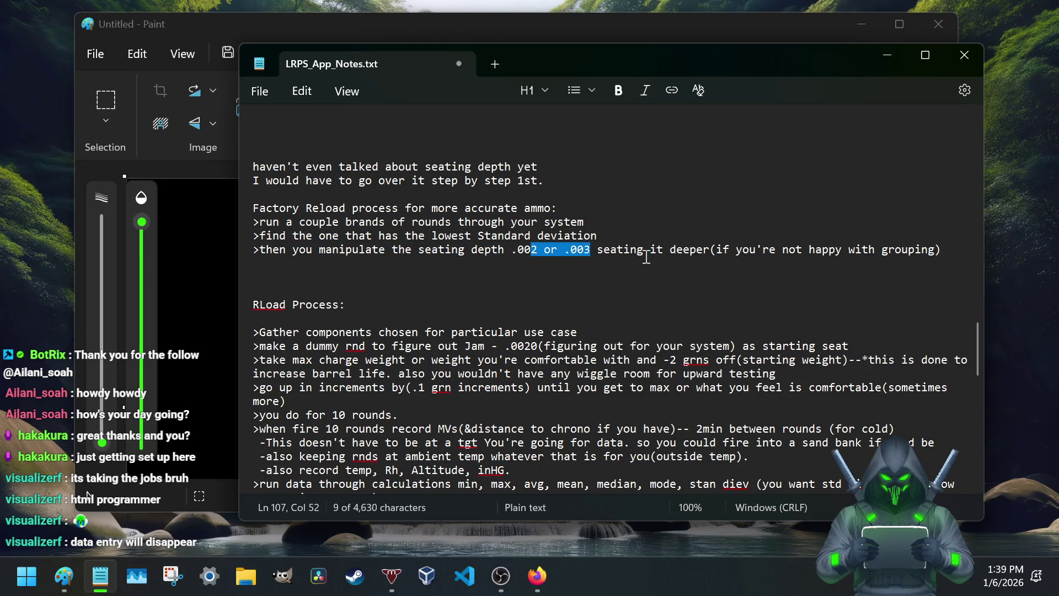
{"action": "left_click", "coordinate": [610, 250]}
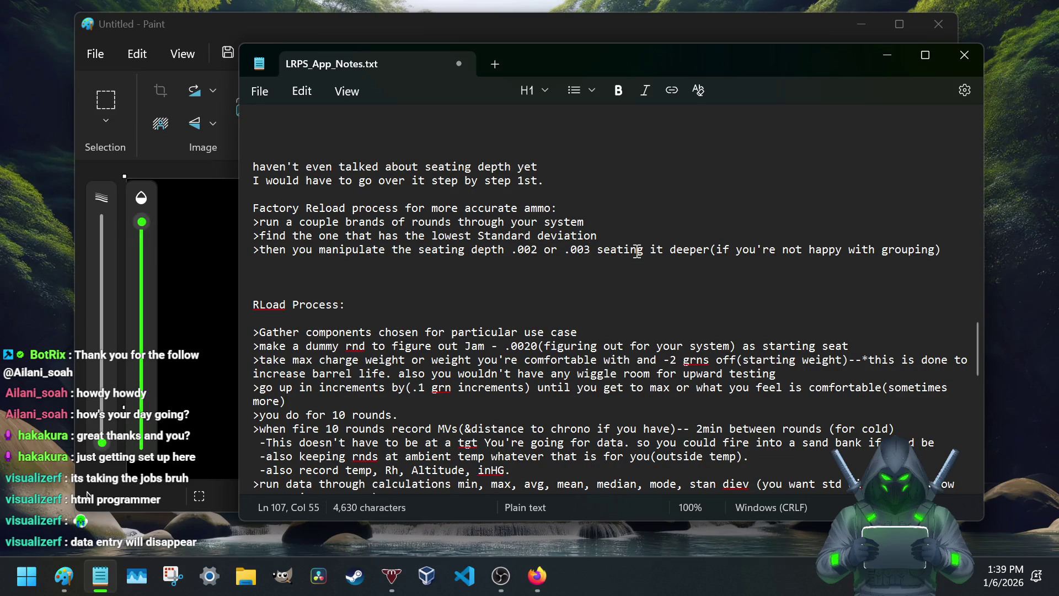
{"action": "key", "text": "ctrl+s"}
Step: Recheck the word seating and move to the empty line below the seating step
{"action": "left_click_drag", "start_coordinate": [597, 249], "coordinate": [650, 251]}
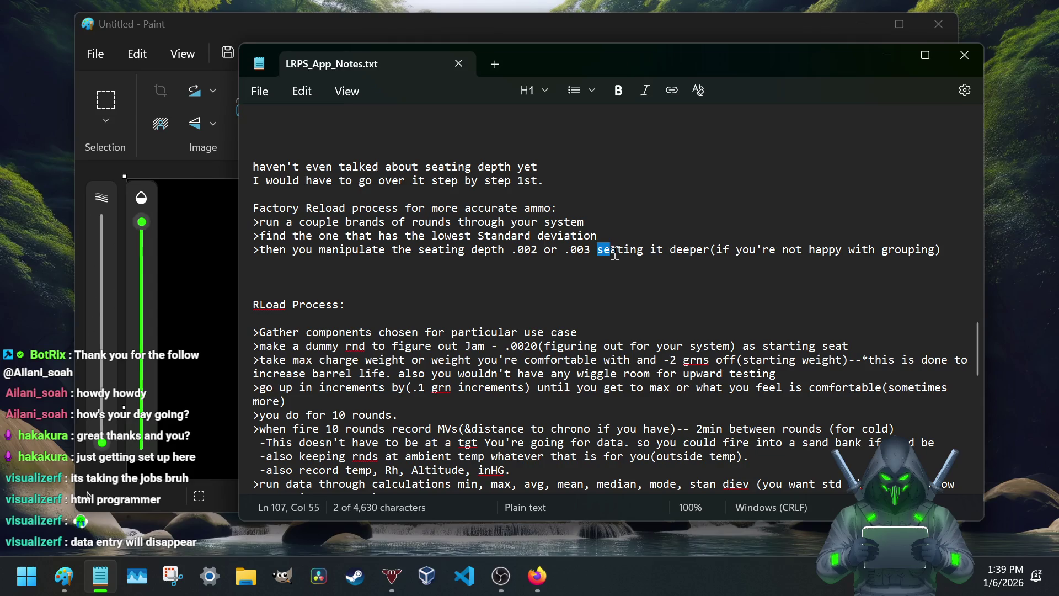
{"action": "left_click", "coordinate": [663, 250]}
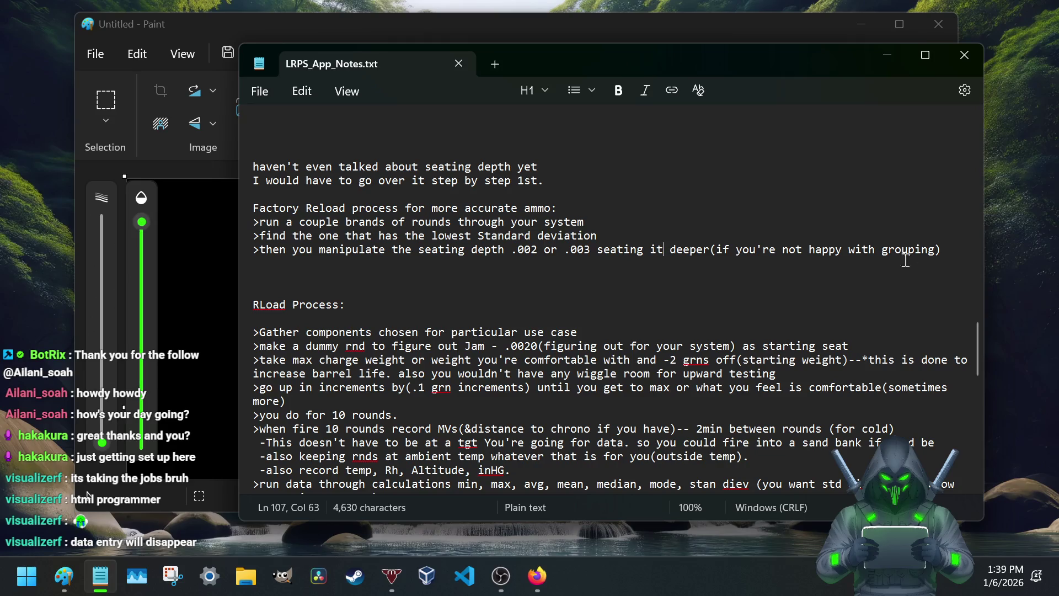
{"action": "left_click", "coordinate": [277, 262]}
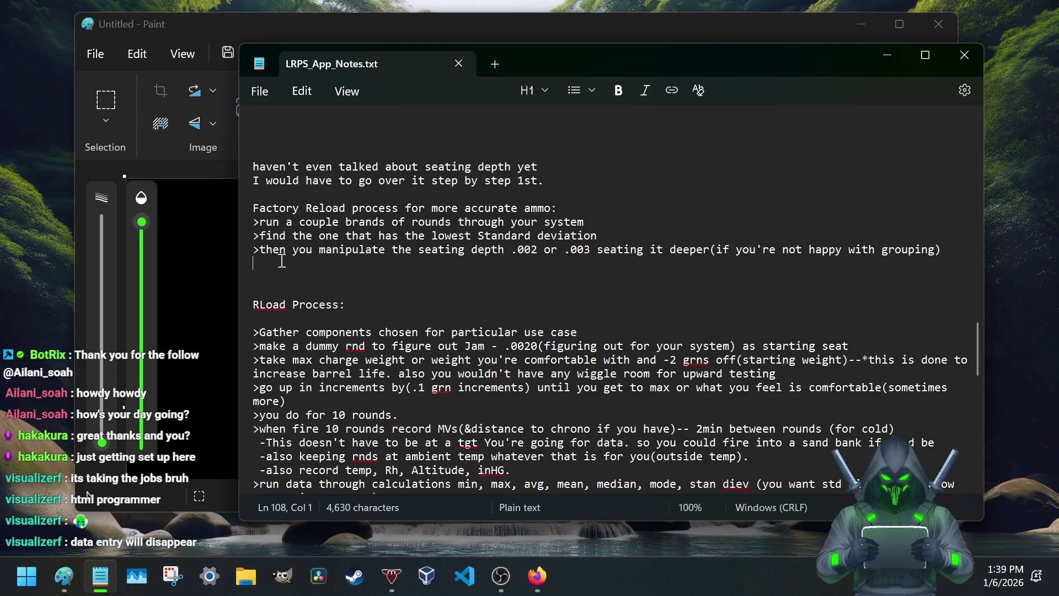
{"action": "type", "text": "-"}
{"action": "type", "text": "Only with ma"}
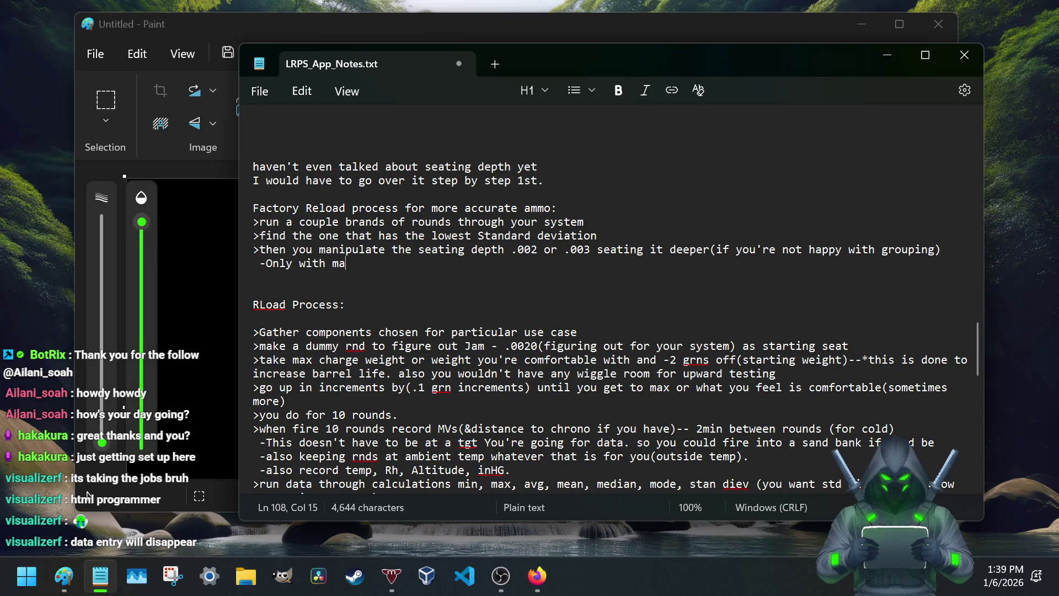
{"action": "type", "text": "grades stuff or non crimp"}
{"action": "type", "text": "ed rounds."}
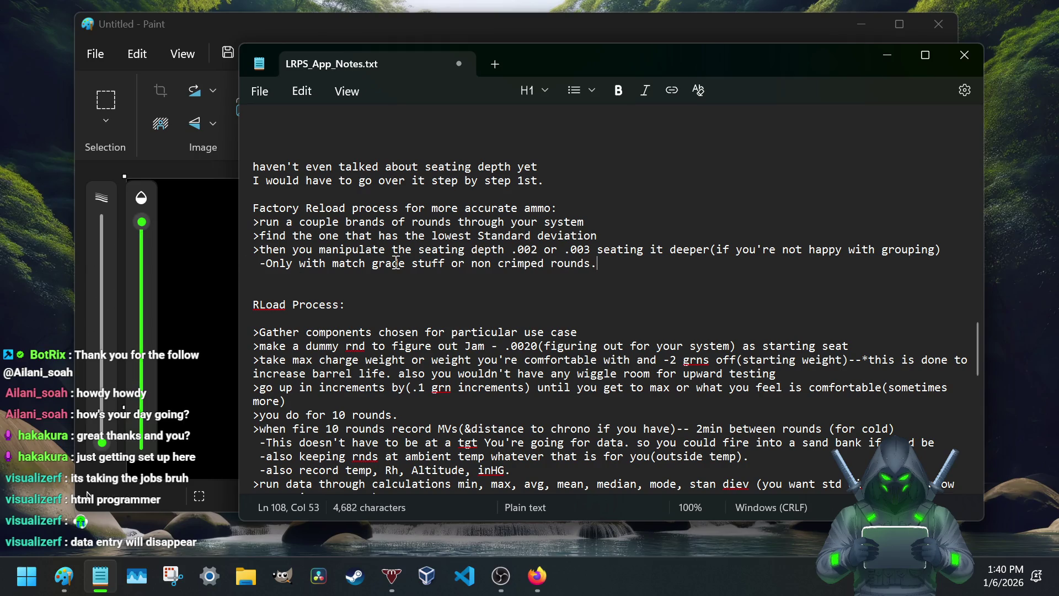
Step: Fix 'non-crimped' in the ' -Only with match grade stuff or non-crimped rounds.' note and start a new line
{"action": "left_click", "coordinate": [498, 259]}
{"action": "key", "text": "BackSpace"}
{"action": "type", "text": "-"}
{"action": "left_click", "coordinate": [603, 264]}
{"action": "key", "text": "Return"}
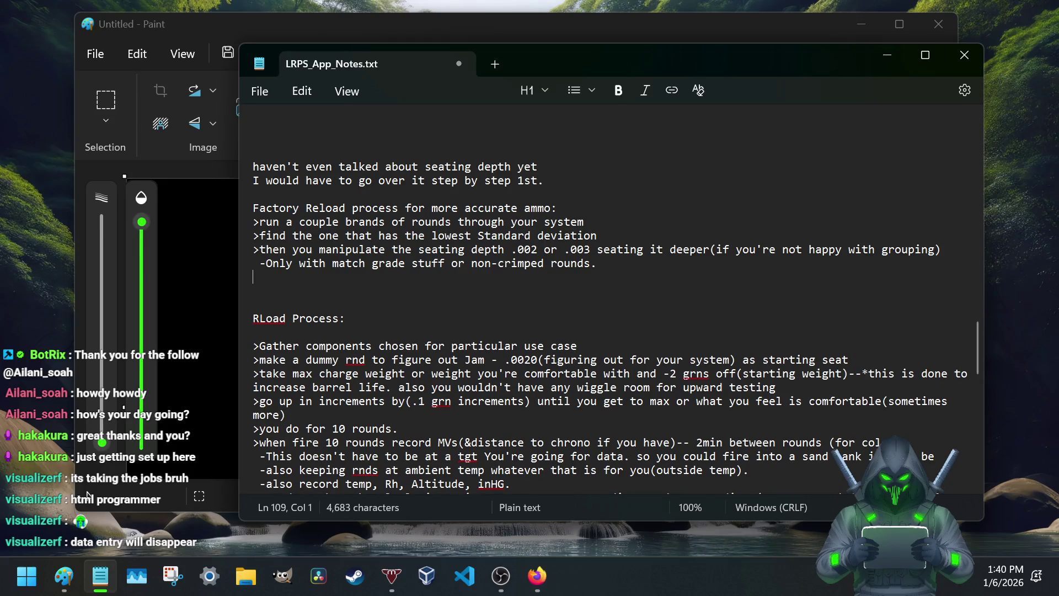
{"action": "type", "text": ">"}
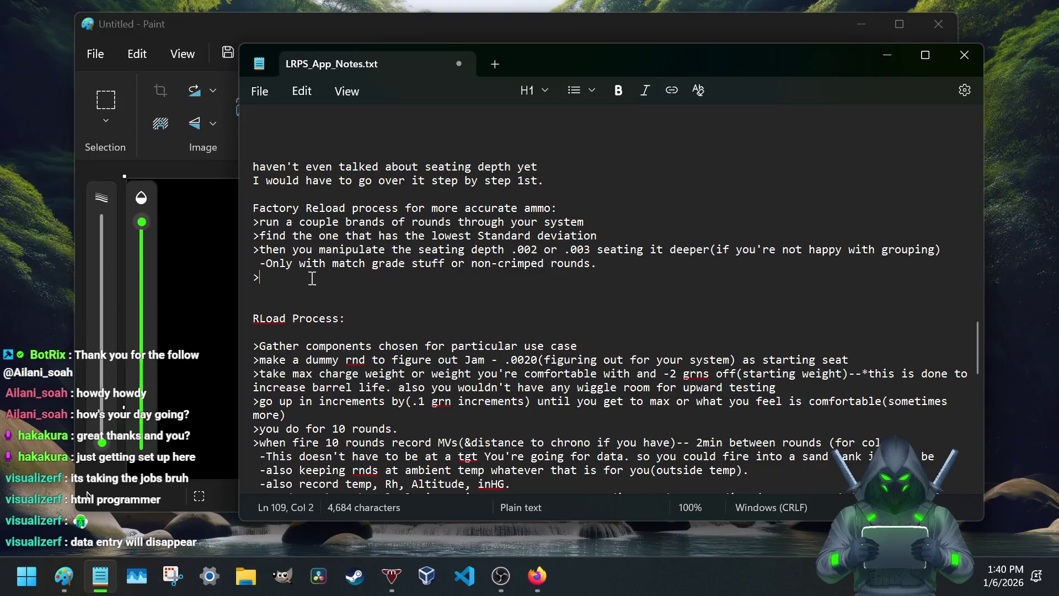
{"action": "type", "text": "same as below process for collecing data"}
Step: Correct the bullet to 'same as below process for collecting data' and reopen its parenthetical
{"action": "key", "text": "BackSpace"}
{"action": "left_click", "coordinate": [474, 279]}
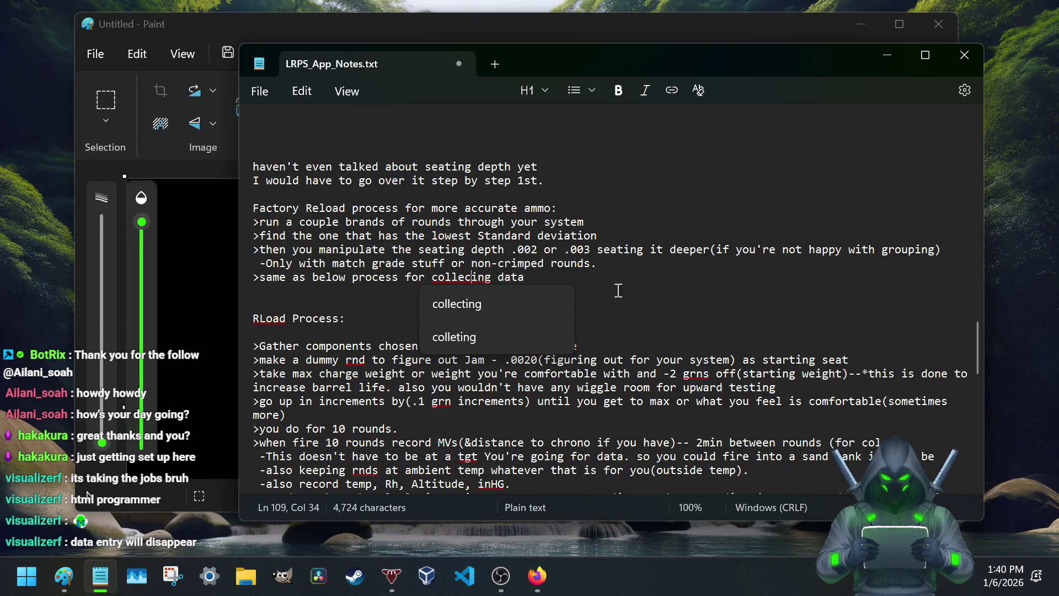
{"action": "left_click", "coordinate": [457, 305]}
{"action": "left_click", "coordinate": [571, 283]}
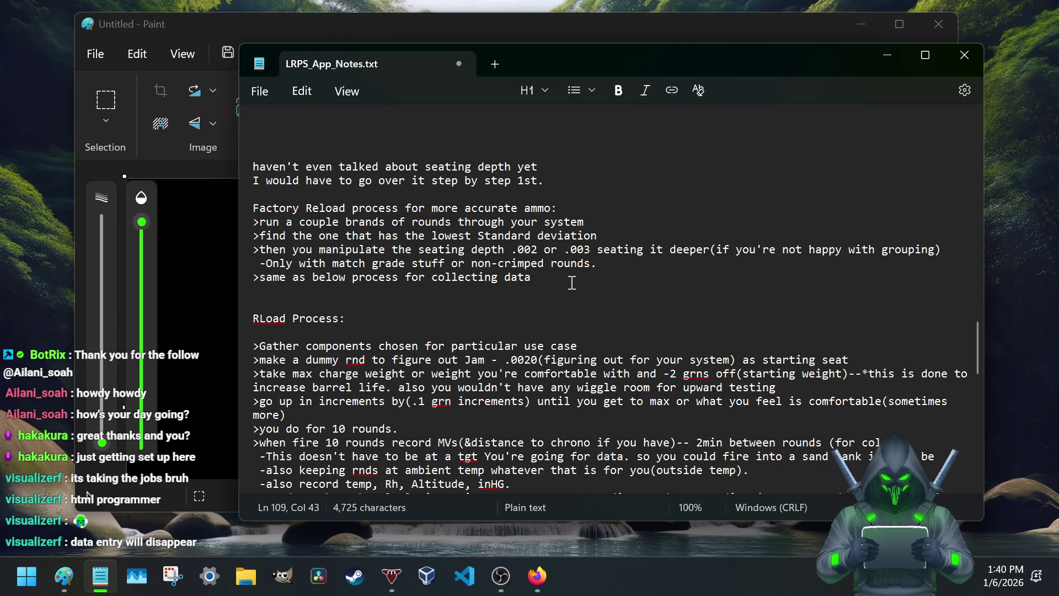
{"action": "type", "text": "("}
{"action": "type", "text": "n>="}
{"action": "type", "text": "30)"}
{"action": "key", "text": "BackSpace"}
{"action": "type", "text": "for statistically significant sample,"}
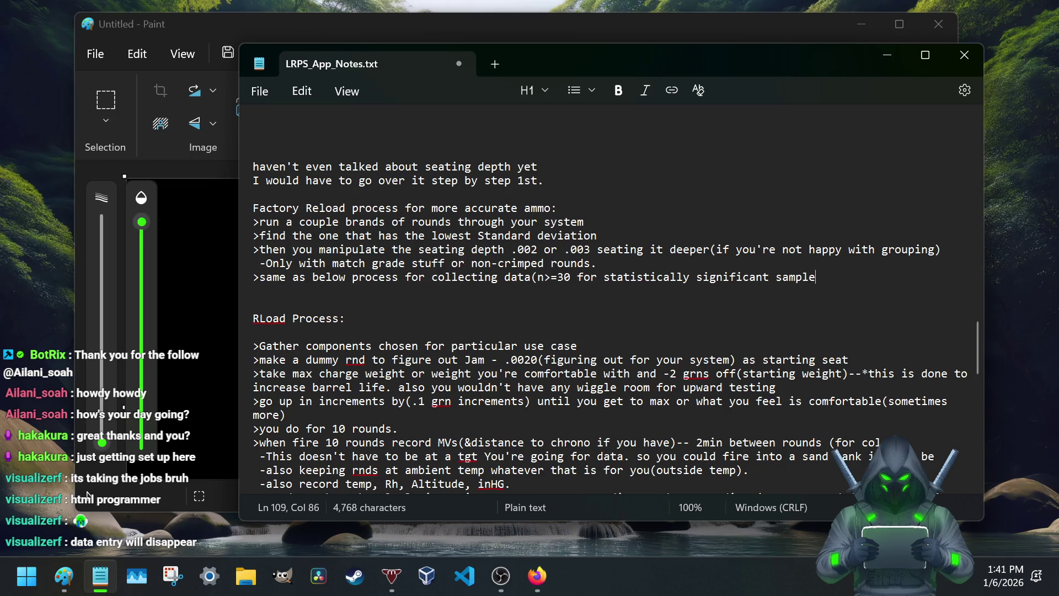
{"action": "type", "text": " the beginning of"}
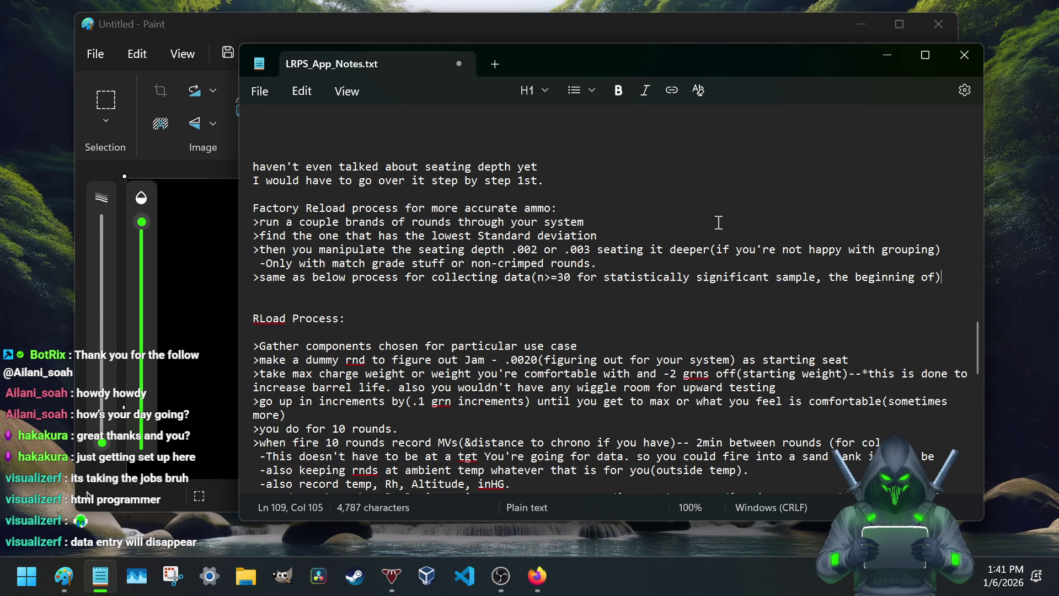
Step: Edit the parenthetical so it reads n>=30 for a statistically significant sample
{"action": "left_click_drag", "start_coordinate": [537, 277], "coordinate": [573, 278]}
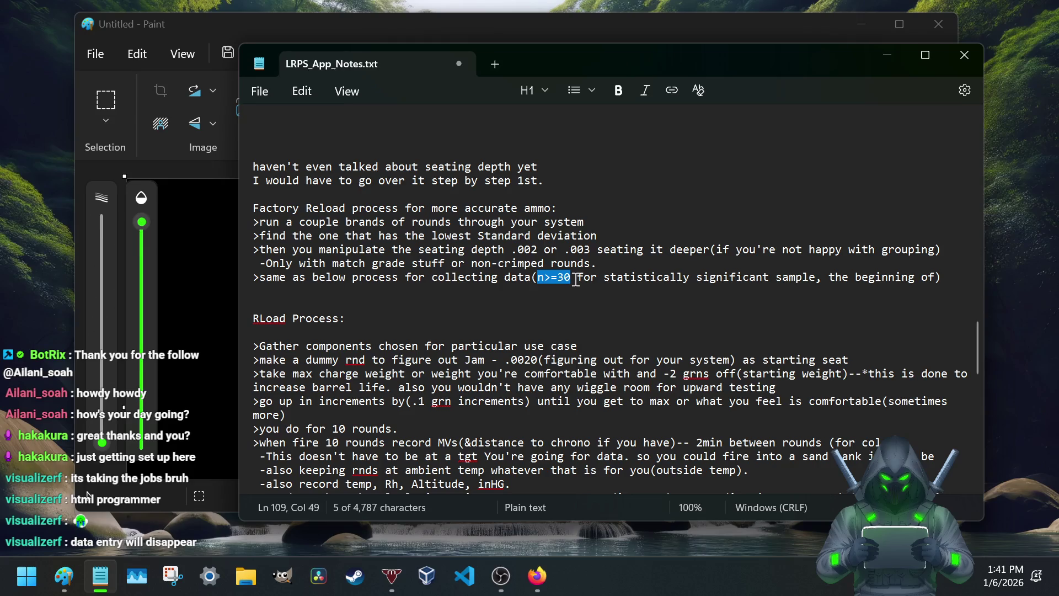
{"action": "left_click", "coordinate": [562, 277]}
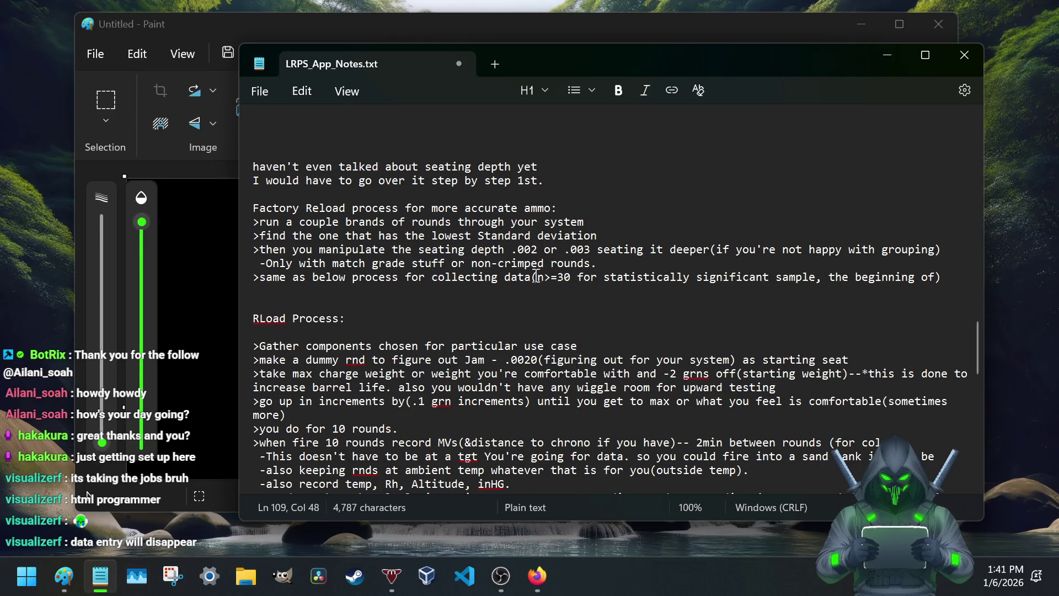
{"action": "mouse_move", "coordinate": [537, 278]}
{"action": "left_mouse_down"}
{"action": "mouse_move", "coordinate": [586, 278]}
{"action": "mouse_move", "coordinate": [574, 278]}
{"action": "left_mouse_up"}
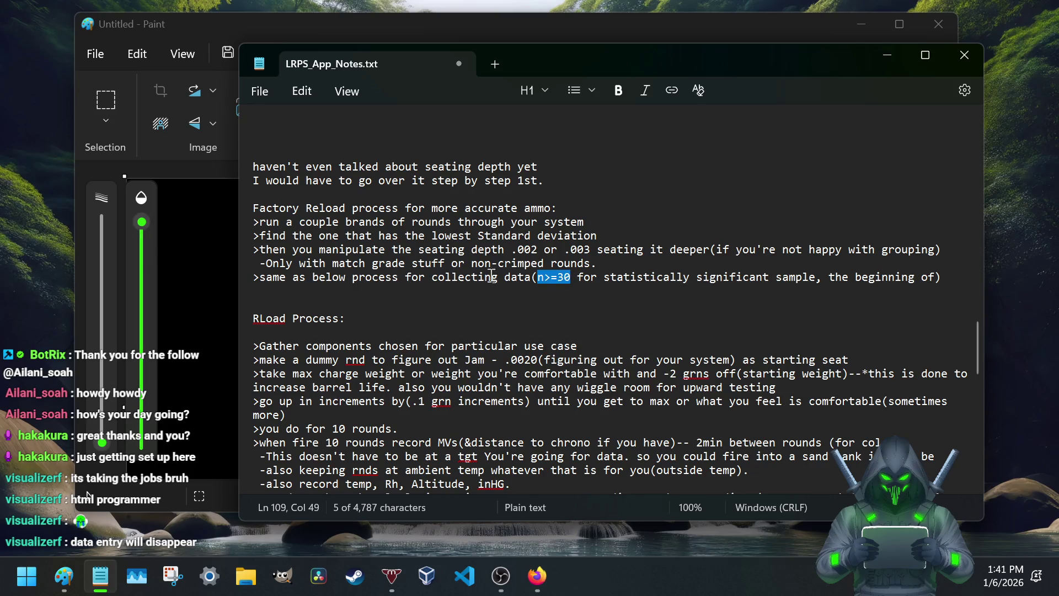
{"action": "left_click", "coordinate": [551, 281]}
{"action": "key", "text": "Left"}
{"action": "key", "text": "Left"}
{"action": "key", "text": "shift+Left"}
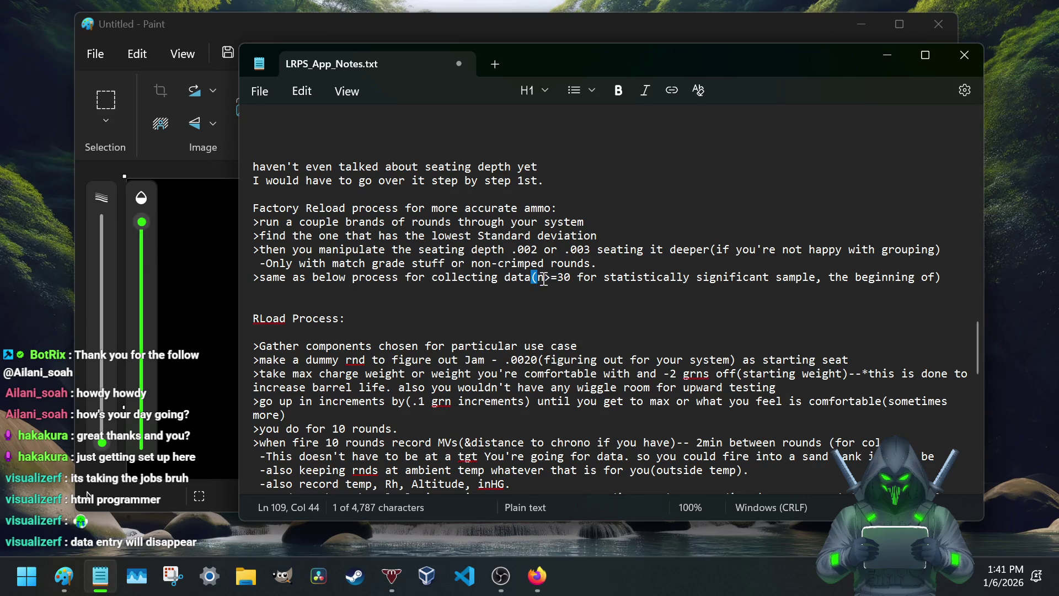
{"action": "left_click", "coordinate": [574, 278]}
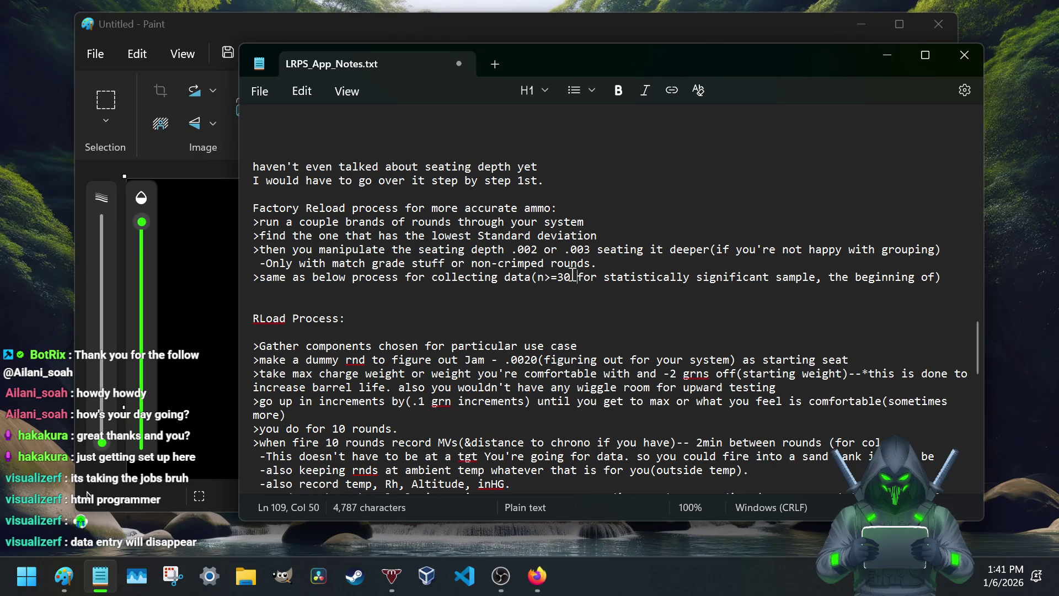
{"action": "type", "text": "000"}
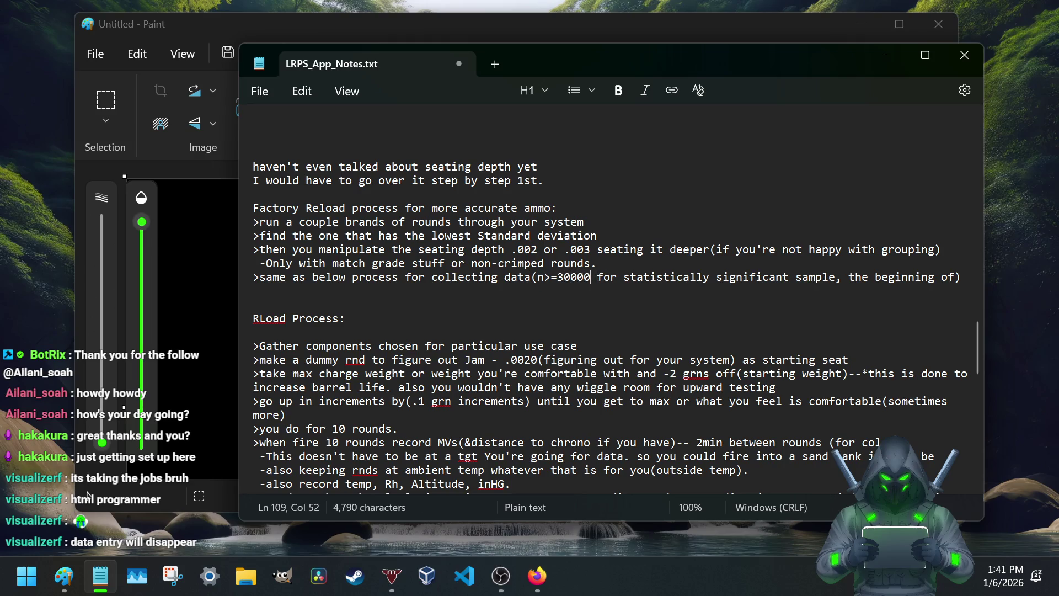
{"action": "key", "text": "BackSpace"}
{"action": "key", "text": "BackSpace"}
{"action": "key", "text": "BackSpace"}
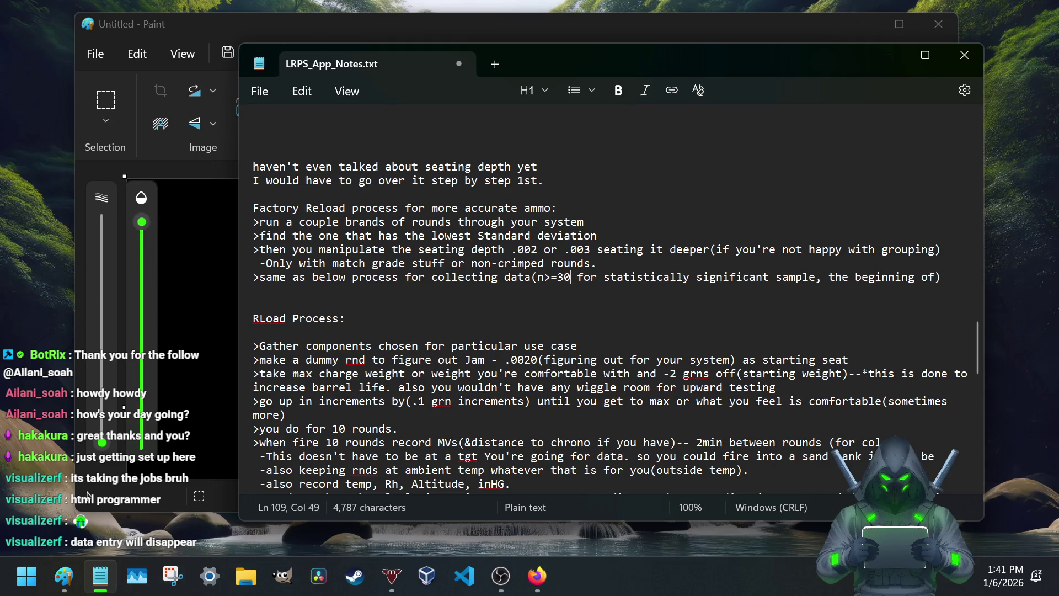
{"action": "scroll", "coordinate": [534, 232], "scroll_direction": "down", "scroll_amount": 4}
{"action": "scroll", "coordinate": [534, 232], "scroll_direction": "down", "scroll_amount": 3}
{"action": "scroll", "coordinate": [534, 232], "scroll_direction": "down", "scroll_amount": 1}
{"action": "scroll", "coordinate": [547, 224], "scroll_direction": "up", "scroll_amount": 12}
{"action": "scroll", "coordinate": [571, 207], "scroll_direction": "down", "scroll_amount": 5}
{"action": "scroll", "coordinate": [585, 197], "scroll_direction": "down", "scroll_amount": 2}
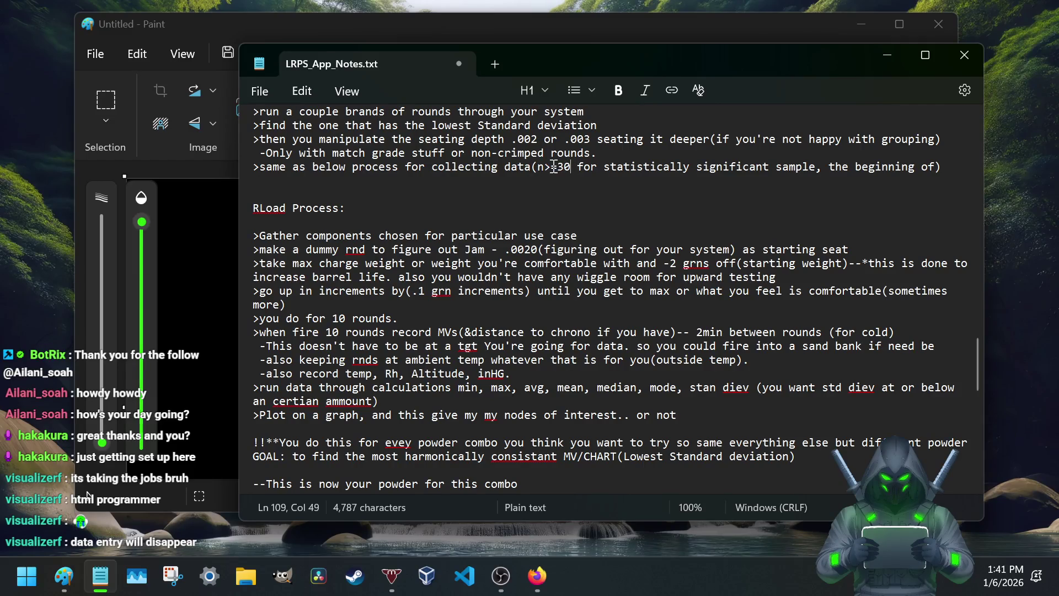
{"action": "scroll", "coordinate": [529, 183], "scroll_direction": "down", "scroll_amount": 1}
{"action": "scroll", "coordinate": [448, 216], "scroll_direction": "down", "scroll_amount": 3}
{"action": "scroll", "coordinate": [381, 248], "scroll_direction": "down", "scroll_amount": 1}
{"action": "scroll", "coordinate": [364, 258], "scroll_direction": "down", "scroll_amount": 2}
{"action": "scroll", "coordinate": [364, 257], "scroll_direction": "down", "scroll_amount": 2}
{"action": "scroll", "coordinate": [365, 257], "scroll_direction": "down", "scroll_amount": 3}
{"action": "scroll", "coordinate": [365, 257], "scroll_direction": "up", "scroll_amount": 9}
{"action": "scroll", "coordinate": [365, 256], "scroll_direction": "down", "scroll_amount": 2}
{"action": "scroll", "coordinate": [398, 307], "scroll_direction": "down", "scroll_amount": 3}
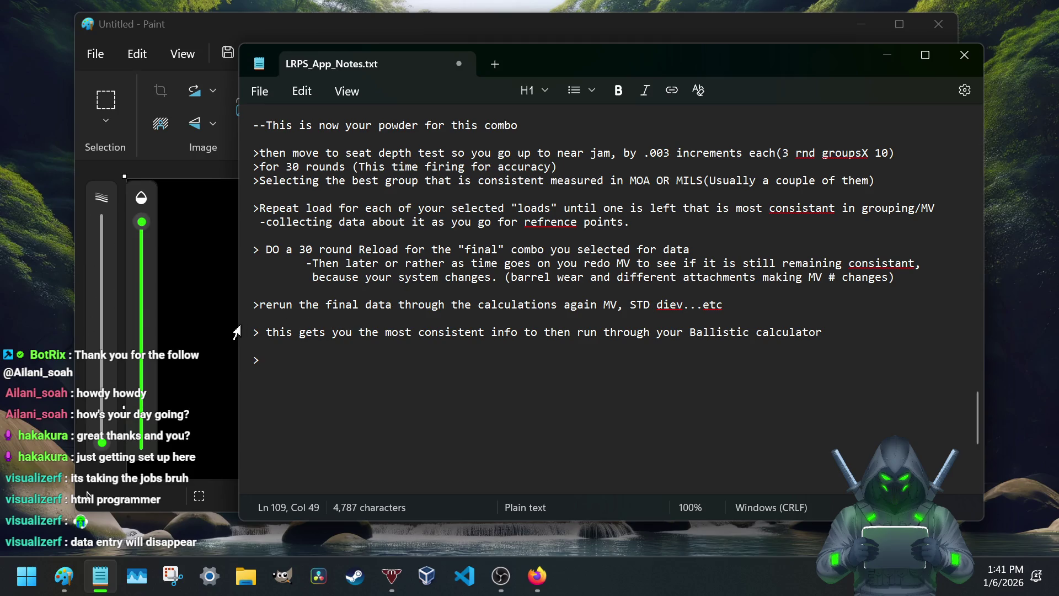
Step: Remove the stray space after the calculator bullet's '>' marker and move to the empty closing bullet
{"action": "left_click", "coordinate": [264, 332]}
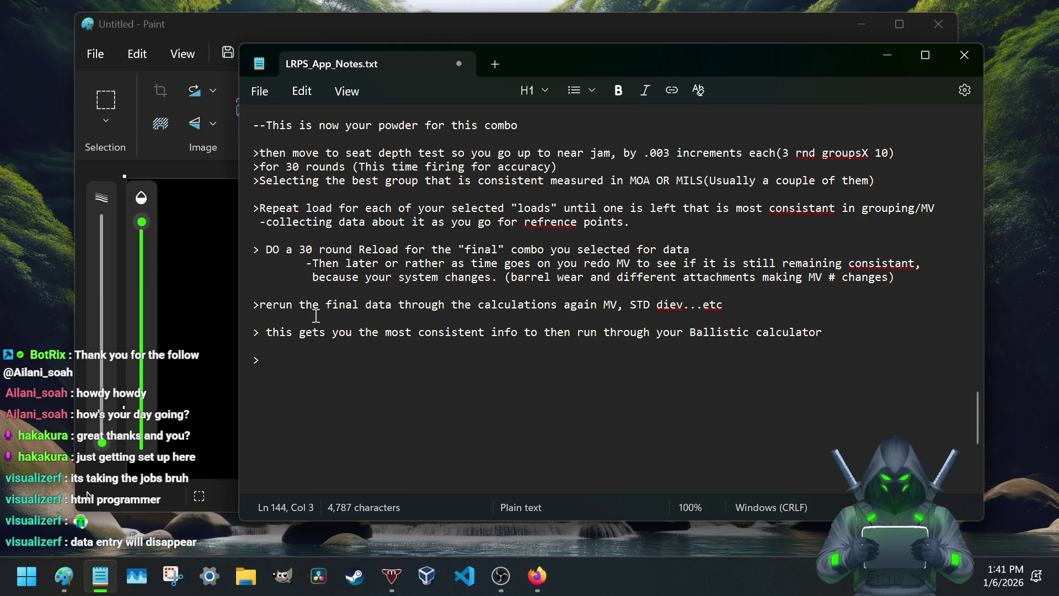
{"action": "key", "text": "BackSpace"}
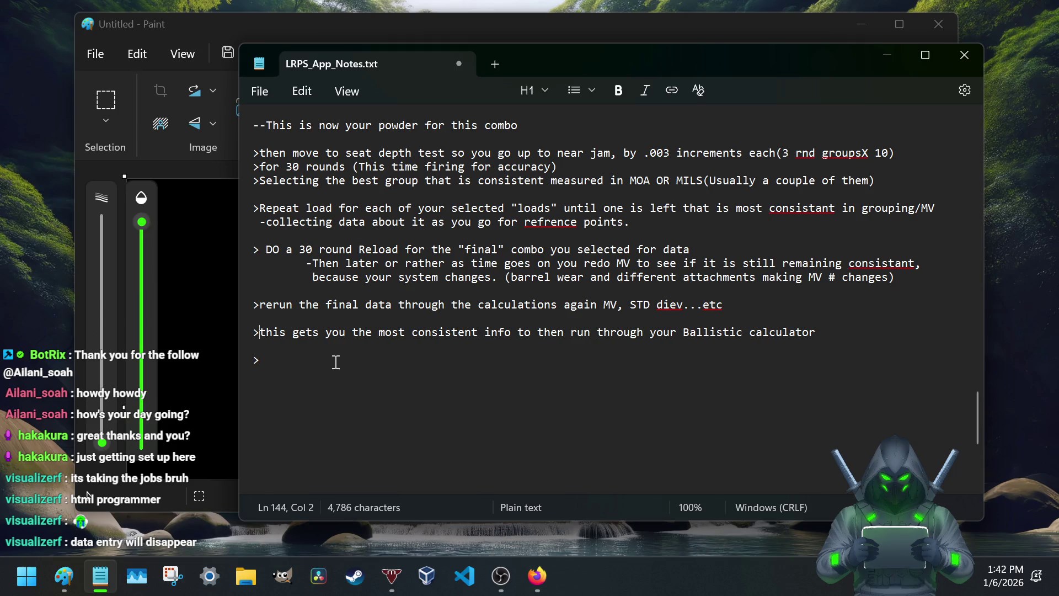
{"action": "left_click_drag", "start_coordinate": [274, 332], "coordinate": [744, 335]}
{"action": "left_click", "coordinate": [771, 333]}
{"action": "left_click", "coordinate": [295, 359]}
{"action": "type", "text": "Need all "}
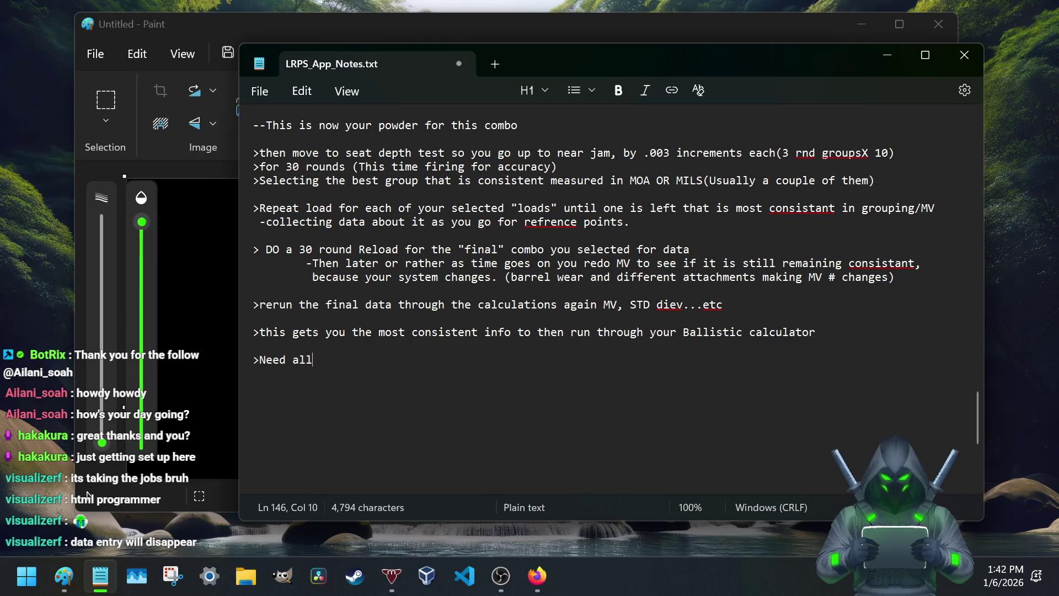
{"action": "type", "text": "the equations for bl"}
{"action": "type", "text": "allistic calculation"}
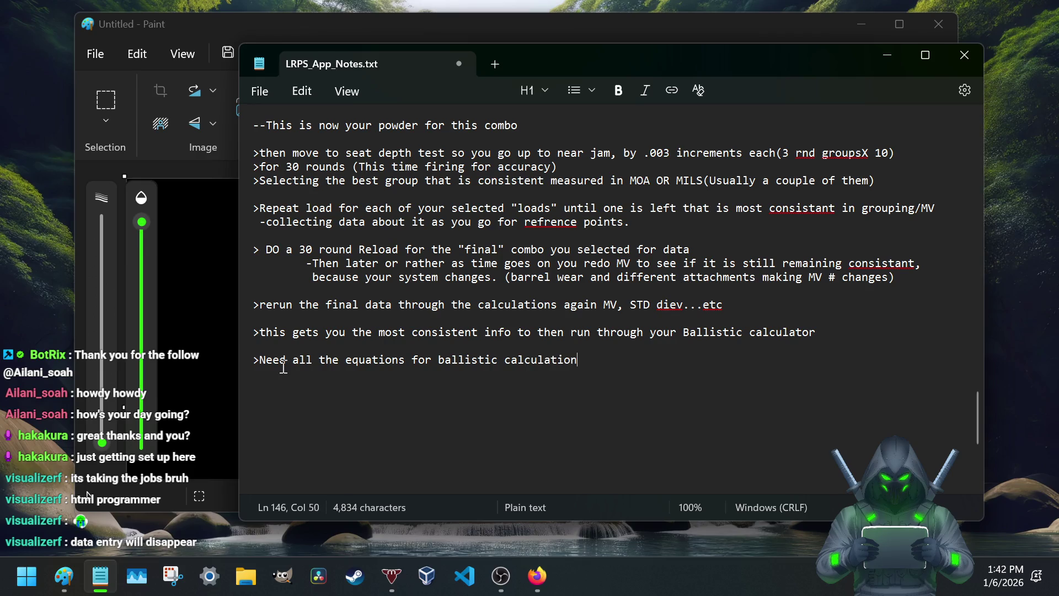
{"action": "scroll", "coordinate": [356, 330], "scroll_direction": "up", "scroll_amount": 5}
{"action": "scroll", "coordinate": [374, 249], "scroll_direction": "up", "scroll_amount": 2}
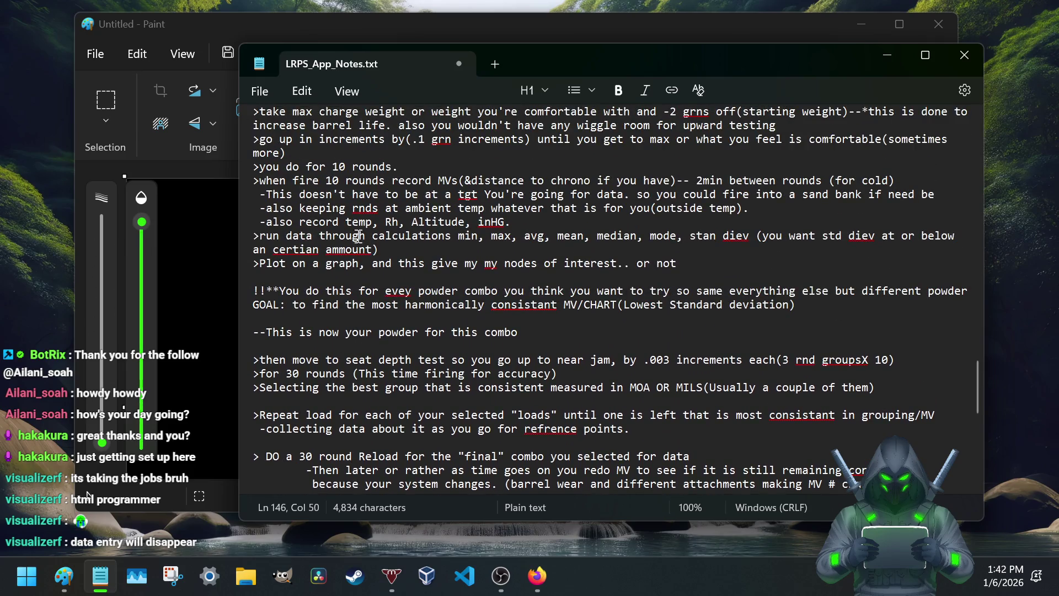
{"action": "scroll", "coordinate": [334, 243], "scroll_direction": "up", "scroll_amount": 1}
{"action": "scroll", "coordinate": [335, 249], "scroll_direction": "up", "scroll_amount": 5}
{"action": "scroll", "coordinate": [333, 267], "scroll_direction": "up", "scroll_amount": 7}
{"action": "scroll", "coordinate": [333, 268], "scroll_direction": "up", "scroll_amount": 7}
{"action": "scroll", "coordinate": [333, 268], "scroll_direction": "down", "scroll_amount": 3}
{"action": "scroll", "coordinate": [332, 272], "scroll_direction": "up", "scroll_amount": 4}
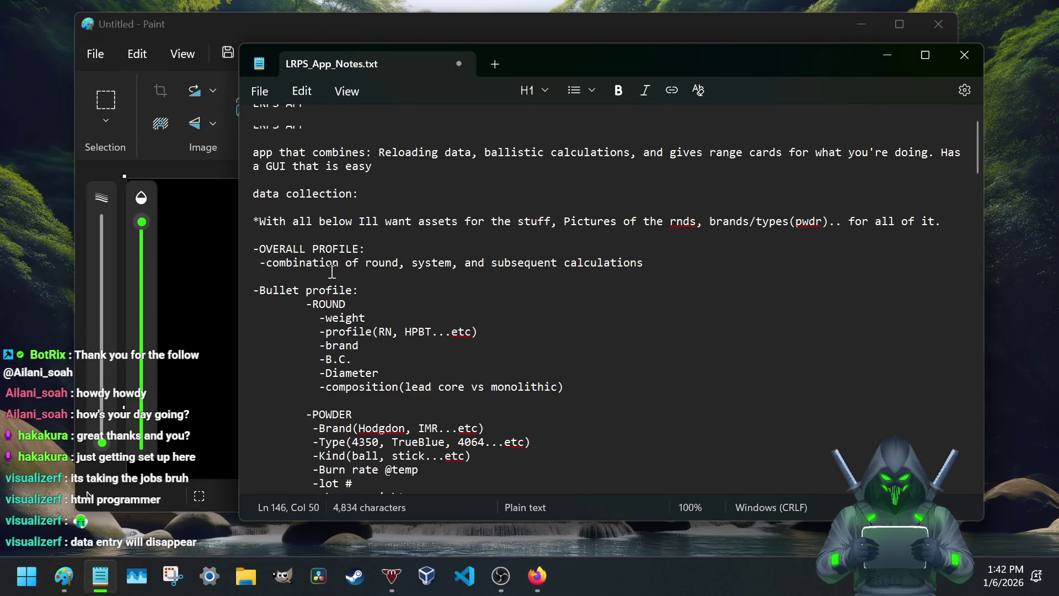
Step: Insert a new line below the '*With all below…' assets note for the '--What the app needs' heading
{"action": "left_click", "coordinate": [271, 233]}
{"action": "key", "text": "Return"}
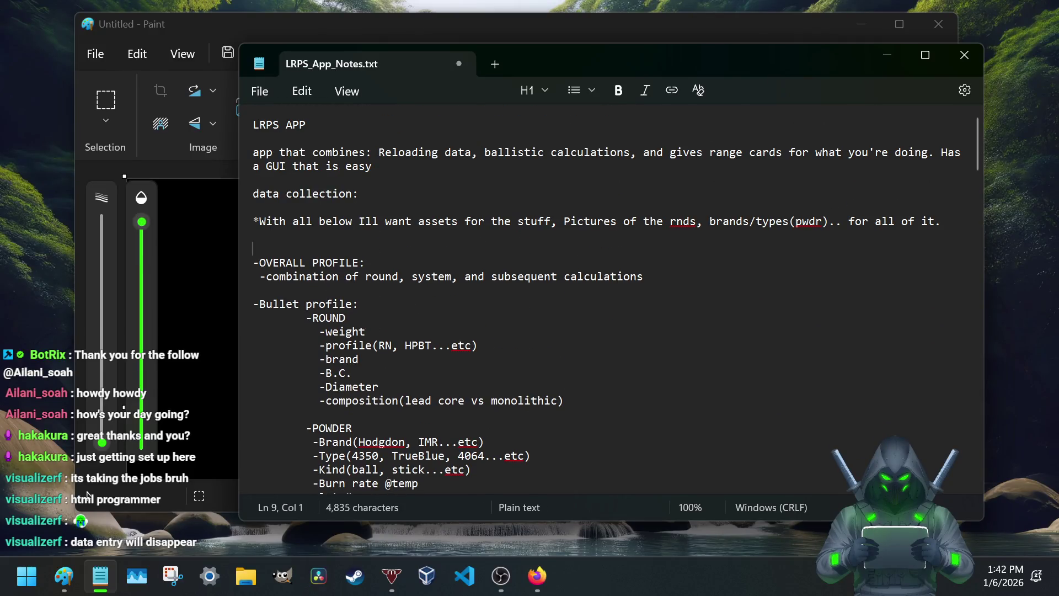
{"action": "type", "text": "--What the app need"}
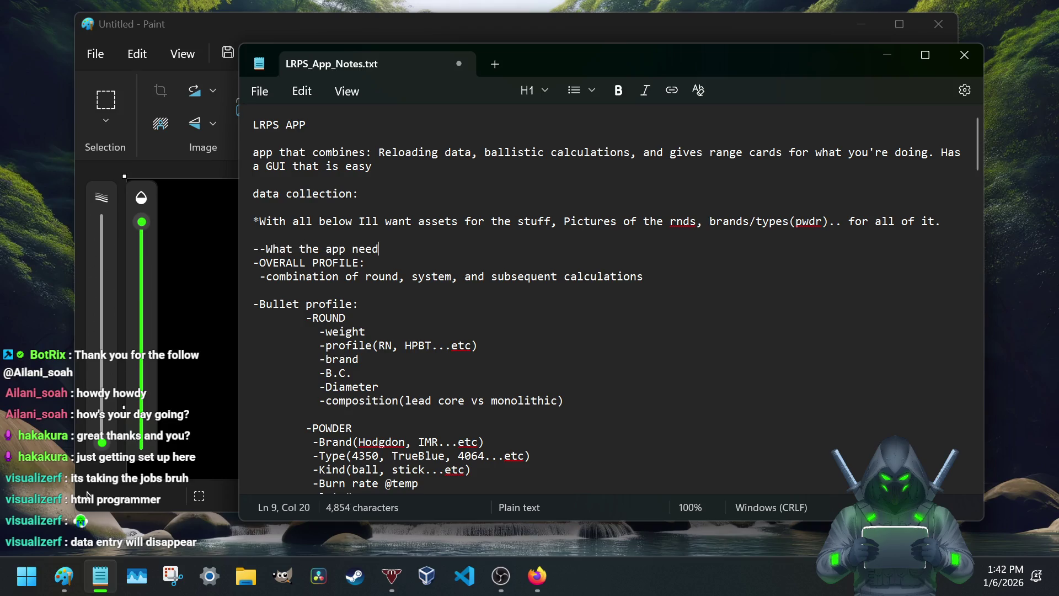
{"action": "type", "text": "s section"}
{"action": "scroll", "coordinate": [265, 234], "scroll_direction": "down", "scroll_amount": 1}
{"action": "scroll", "coordinate": [271, 219], "scroll_direction": "down", "scroll_amount": 4}
{"action": "scroll", "coordinate": [271, 219], "scroll_direction": "down", "scroll_amount": 7}
{"action": "scroll", "coordinate": [272, 222], "scroll_direction": "down", "scroll_amount": 7}
{"action": "scroll", "coordinate": [272, 219], "scroll_direction": "down", "scroll_amount": 7}
{"action": "scroll", "coordinate": [266, 241], "scroll_direction": "down", "scroll_amount": 5}
{"action": "scroll", "coordinate": [270, 242], "scroll_direction": "up", "scroll_amount": 5}
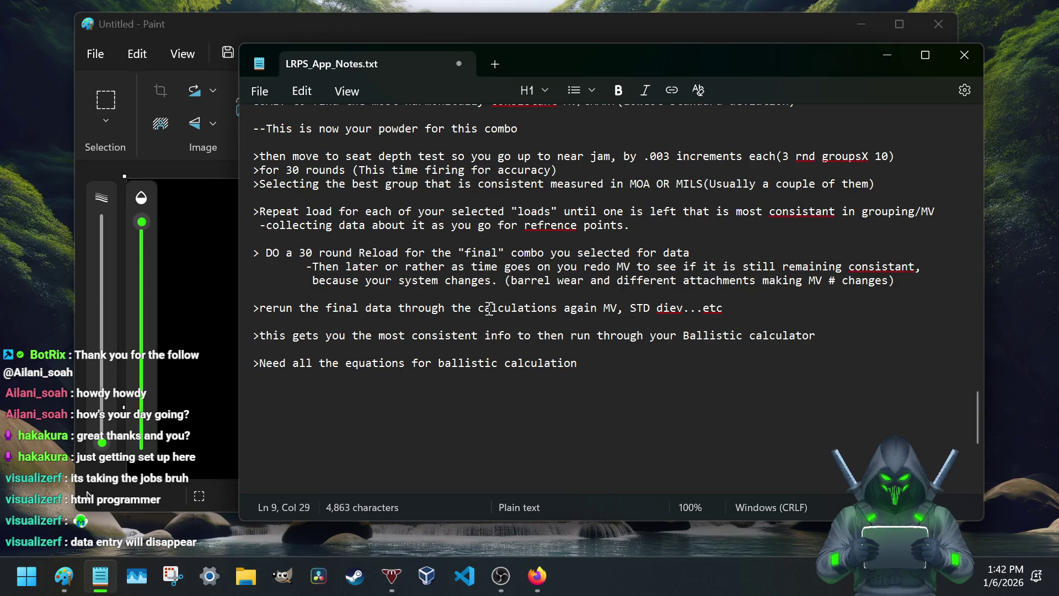
{"action": "scroll", "coordinate": [284, 362], "scroll_direction": "down", "scroll_amount": 1}
{"action": "scroll", "coordinate": [285, 362], "scroll_direction": "down", "scroll_amount": 2}
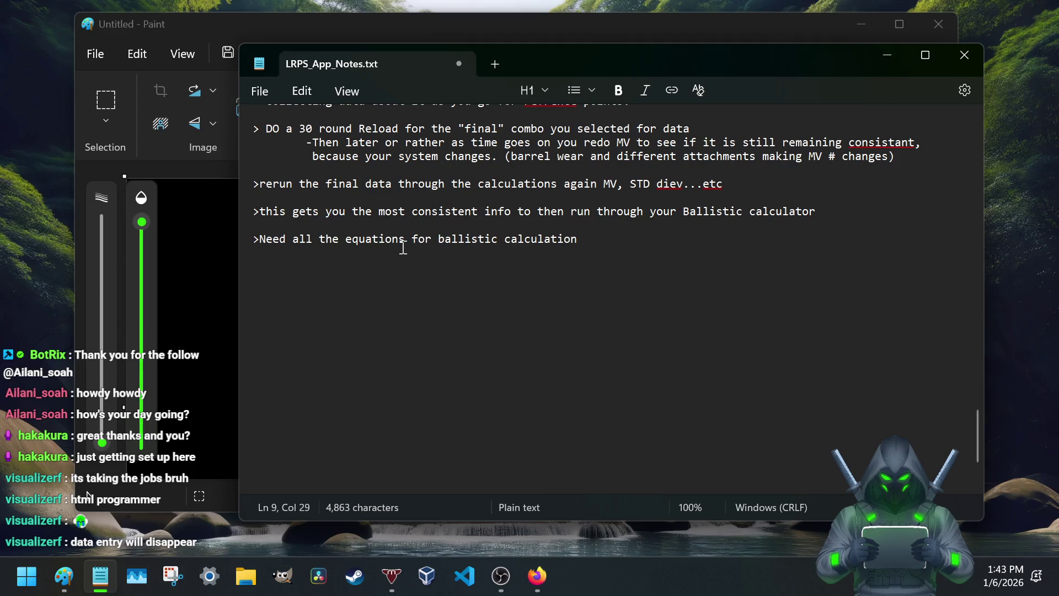
{"action": "scroll", "coordinate": [402, 248], "scroll_direction": "up", "scroll_amount": 1}
{"action": "scroll", "coordinate": [403, 248], "scroll_direction": "up", "scroll_amount": 1}
{"action": "scroll", "coordinate": [402, 249], "scroll_direction": "up", "scroll_amount": 1}
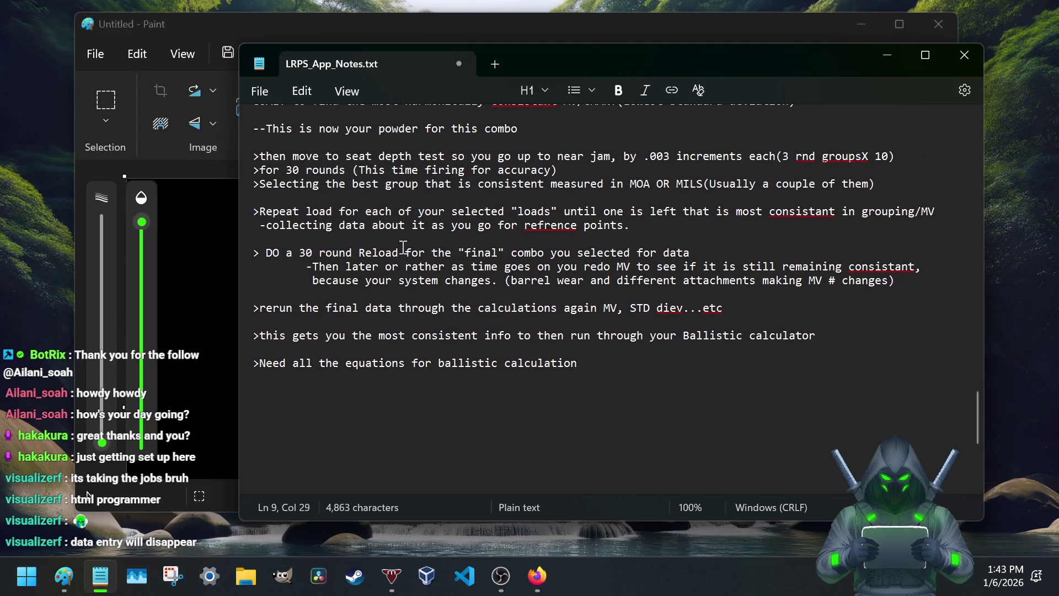
Step: Position the caret on the last bullet to complete 'ballistic calculations'
{"action": "left_click", "coordinate": [292, 377]}
{"action": "type", "text": "I"}
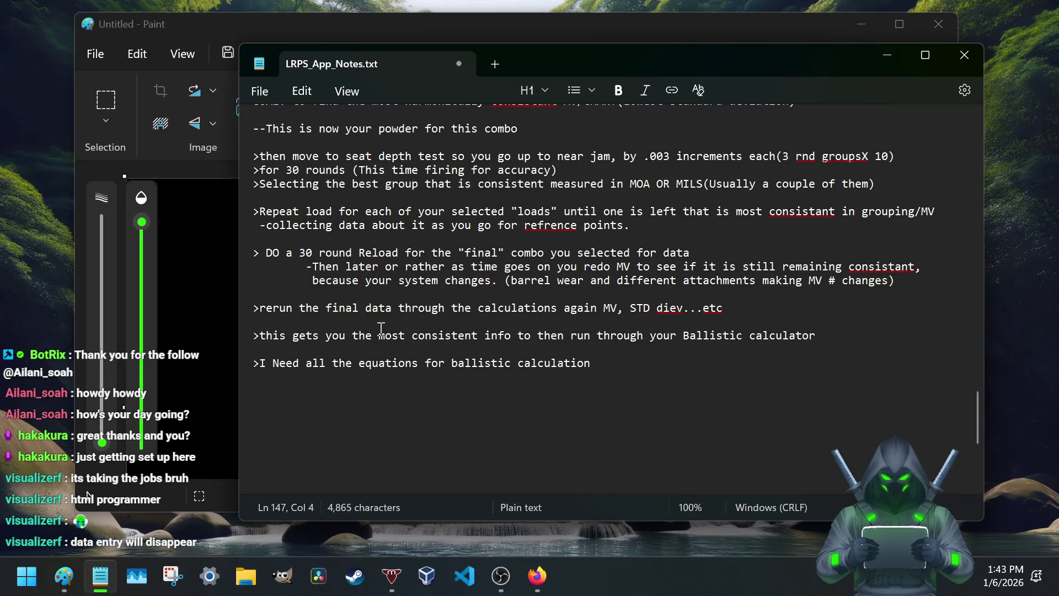
{"action": "left_click", "coordinate": [617, 367]}
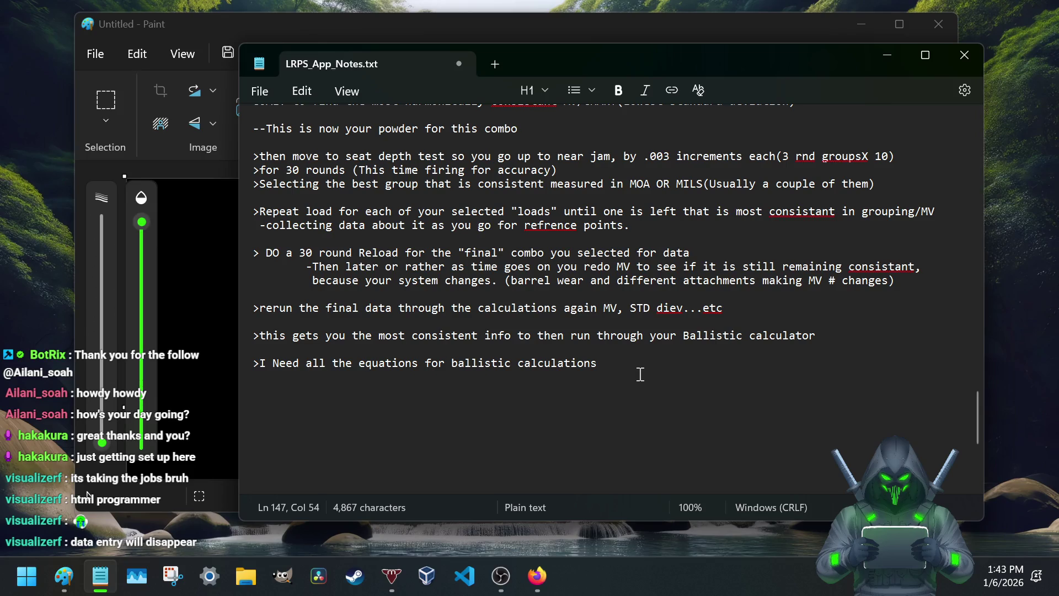
{"action": "scroll", "coordinate": [457, 324], "scroll_direction": "up", "scroll_amount": 5}
{"action": "scroll", "coordinate": [455, 349], "scroll_direction": "up", "scroll_amount": 5}
{"action": "scroll", "coordinate": [456, 348], "scroll_direction": "up", "scroll_amount": 5}
{"action": "scroll", "coordinate": [455, 349], "scroll_direction": "up", "scroll_amount": 3}
{"action": "scroll", "coordinate": [456, 349], "scroll_direction": "up", "scroll_amount": 4}
{"action": "scroll", "coordinate": [319, 252], "scroll_direction": "up", "scroll_amount": 1}
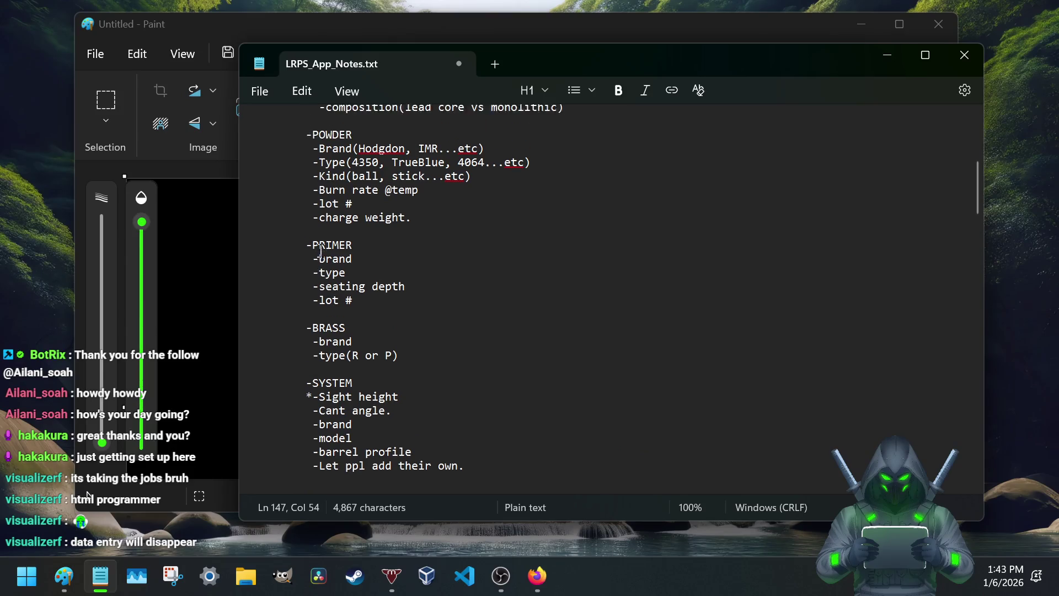
{"action": "scroll", "coordinate": [320, 251], "scroll_direction": "up", "scroll_amount": 1}
{"action": "scroll", "coordinate": [320, 251], "scroll_direction": "up", "scroll_amount": 1}
{"action": "scroll", "coordinate": [321, 283], "scroll_direction": "up", "scroll_amount": 1}
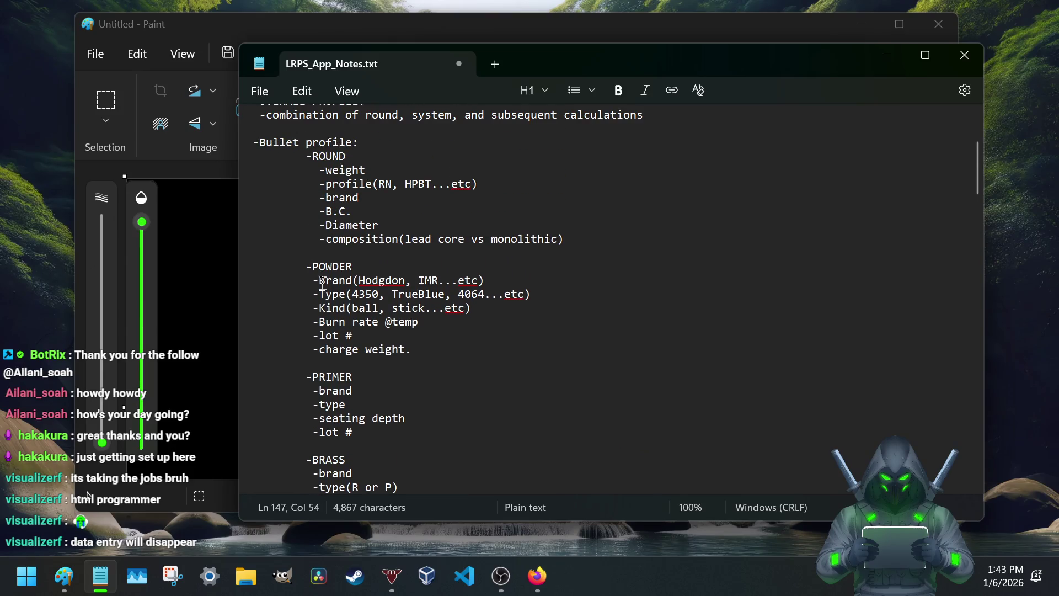
{"action": "left_click_drag", "start_coordinate": [319, 212], "coordinate": [393, 212]}
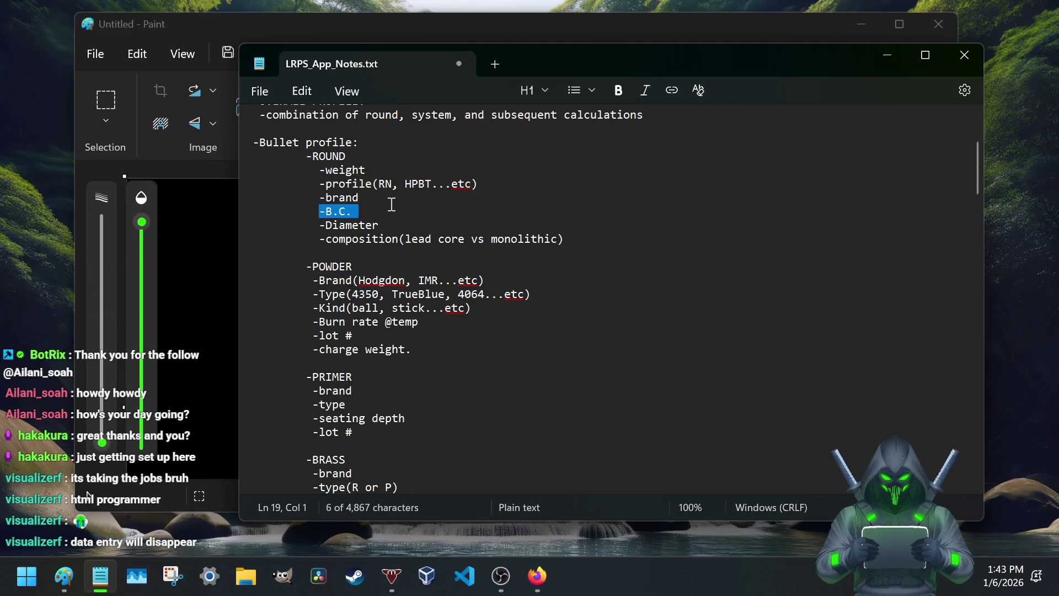
{"action": "left_click_drag", "start_coordinate": [319, 170], "coordinate": [386, 171]}
{"action": "scroll", "coordinate": [341, 274], "scroll_direction": "down", "scroll_amount": 5}
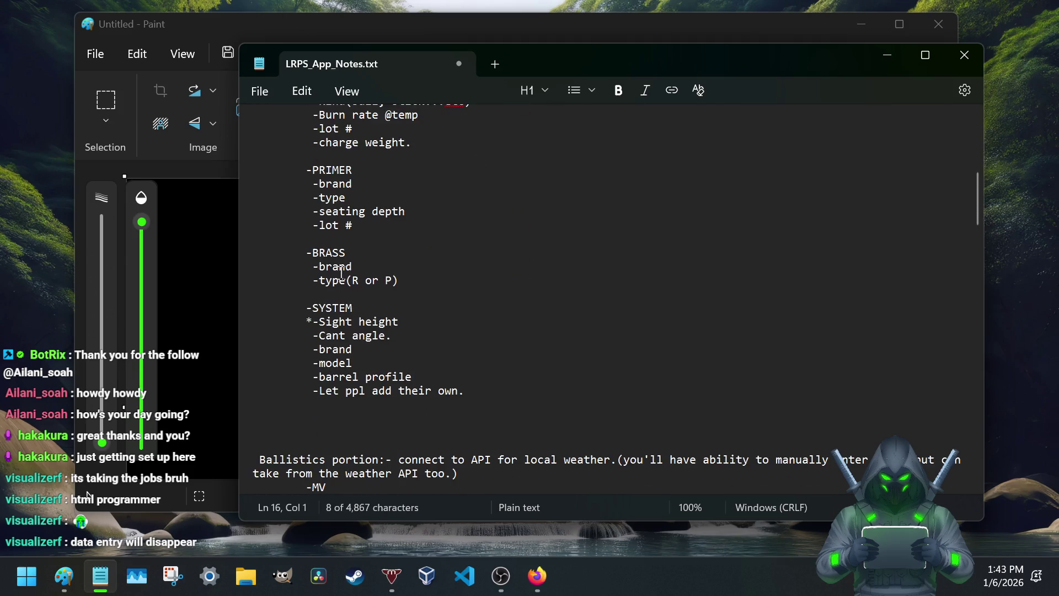
{"action": "scroll", "coordinate": [328, 279], "scroll_direction": "down", "scroll_amount": 2}
{"action": "scroll", "coordinate": [298, 265], "scroll_direction": "down", "scroll_amount": 3}
{"action": "scroll", "coordinate": [269, 255], "scroll_direction": "down", "scroll_amount": 1}
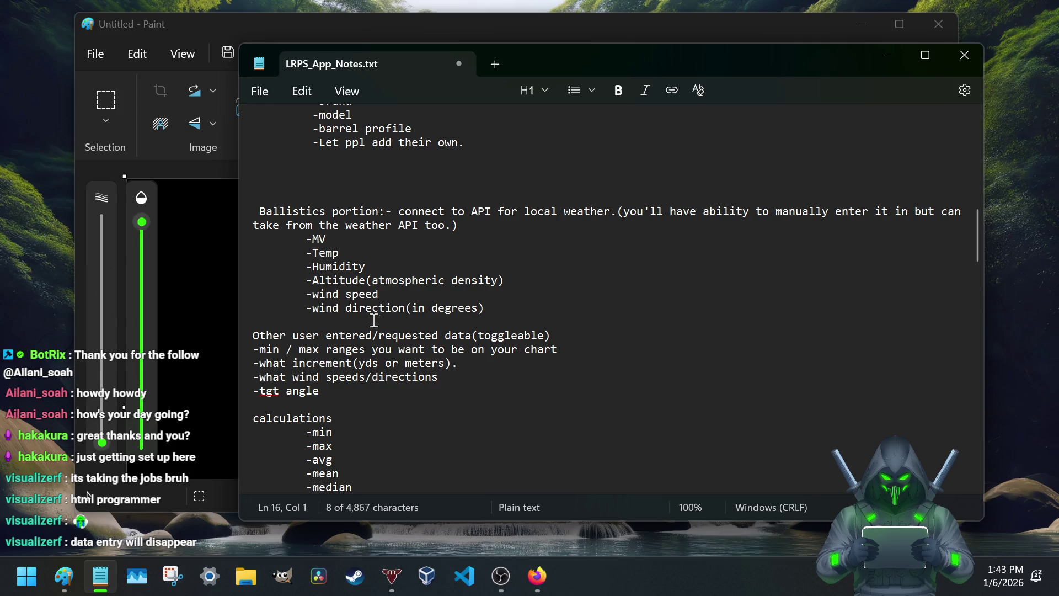
{"action": "scroll", "coordinate": [381, 332], "scroll_direction": "down", "scroll_amount": 3}
{"action": "scroll", "coordinate": [387, 341], "scroll_direction": "down", "scroll_amount": 3}
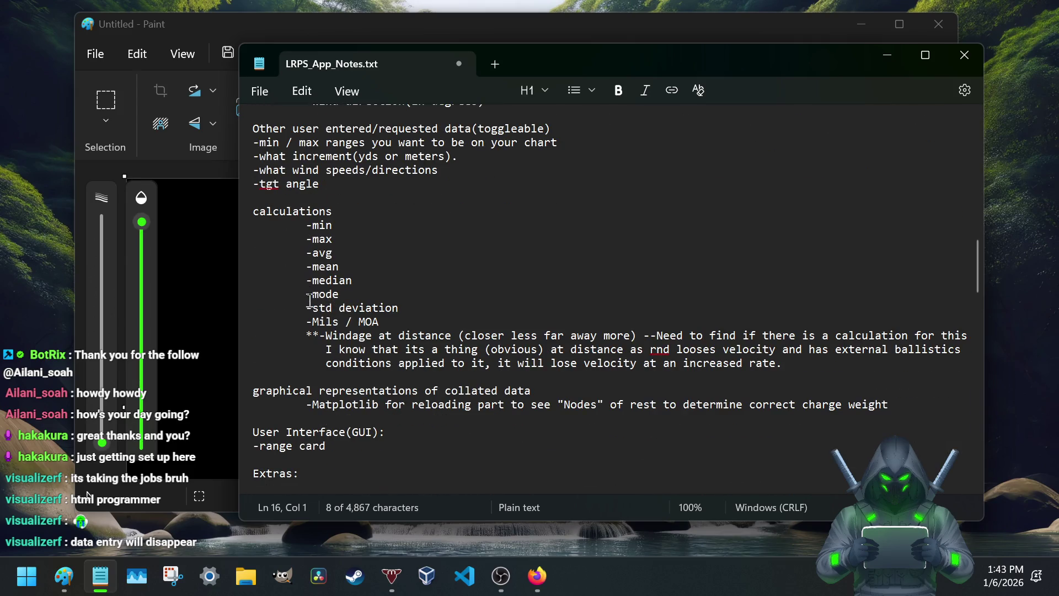
{"action": "scroll", "coordinate": [305, 315], "scroll_direction": "down", "scroll_amount": 2}
{"action": "scroll", "coordinate": [300, 319], "scroll_direction": "down", "scroll_amount": 5}
{"action": "scroll", "coordinate": [294, 323], "scroll_direction": "down", "scroll_amount": 7}
{"action": "scroll", "coordinate": [295, 323], "scroll_direction": "down", "scroll_amount": 6}
{"action": "scroll", "coordinate": [293, 323], "scroll_direction": "down", "scroll_amount": 10}
{"action": "scroll", "coordinate": [294, 323], "scroll_direction": "down", "scroll_amount": 2}
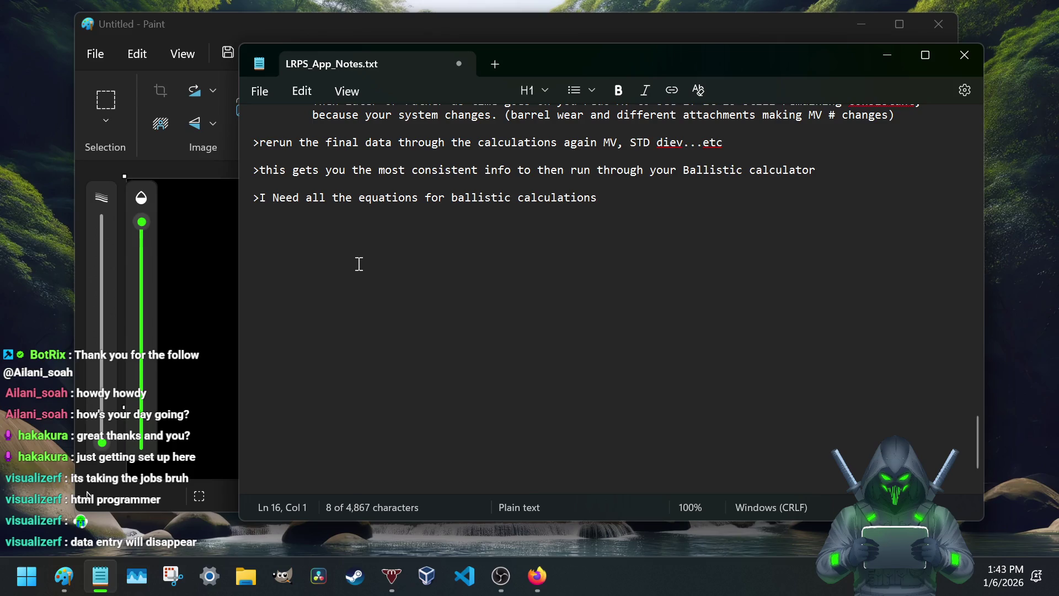
{"action": "left_click", "coordinate": [615, 197]}
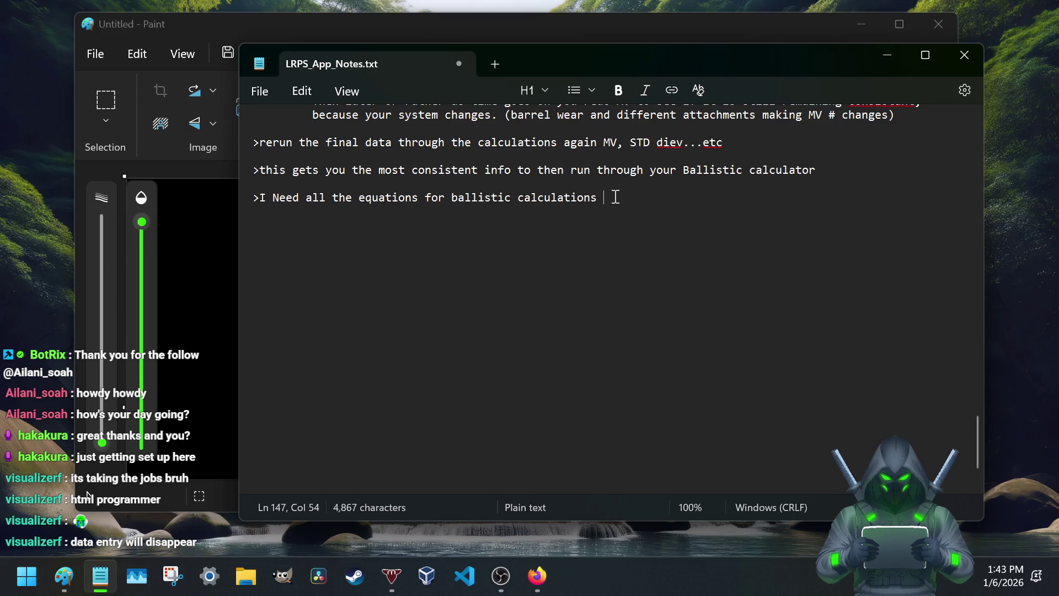
Step: Write the two-line '-Normally youd have to run this for each range…' yardage-function note and save
{"action": "key", "text": "Left"}
{"action": "key", "text": "Return"}
{"action": "key", "text": "Return"}
{"action": "type", "text": ">"}
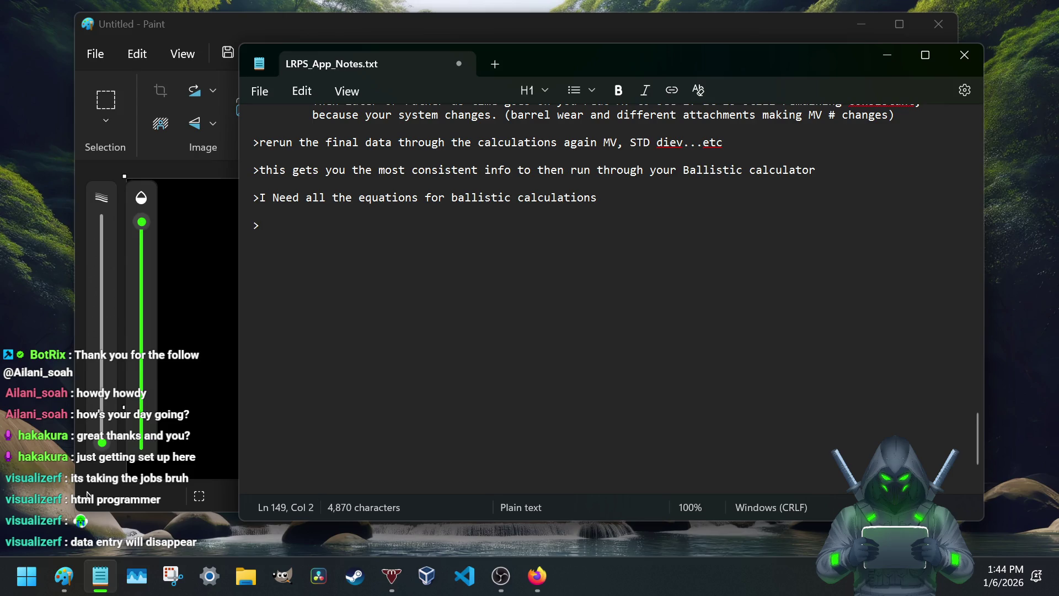
{"action": "type", "text": "Enter"}
{"action": "key", "text": "BackSpace"}
{"action": "key", "text": "BackSpace"}
{"action": "key", "text": "BackSpace"}
{"action": "key", "text": "BackSpace"}
{"action": "key", "text": "BackSpace"}
{"action": "type", "text": "Need"}
{"action": "key", "text": "BackSpace"}
{"action": "key", "text": "BackSpace"}
{"action": "key", "text": "BackSpace"}
{"action": "key", "text": "BackSpace"}
{"action": "key", "text": "BackSpace"}
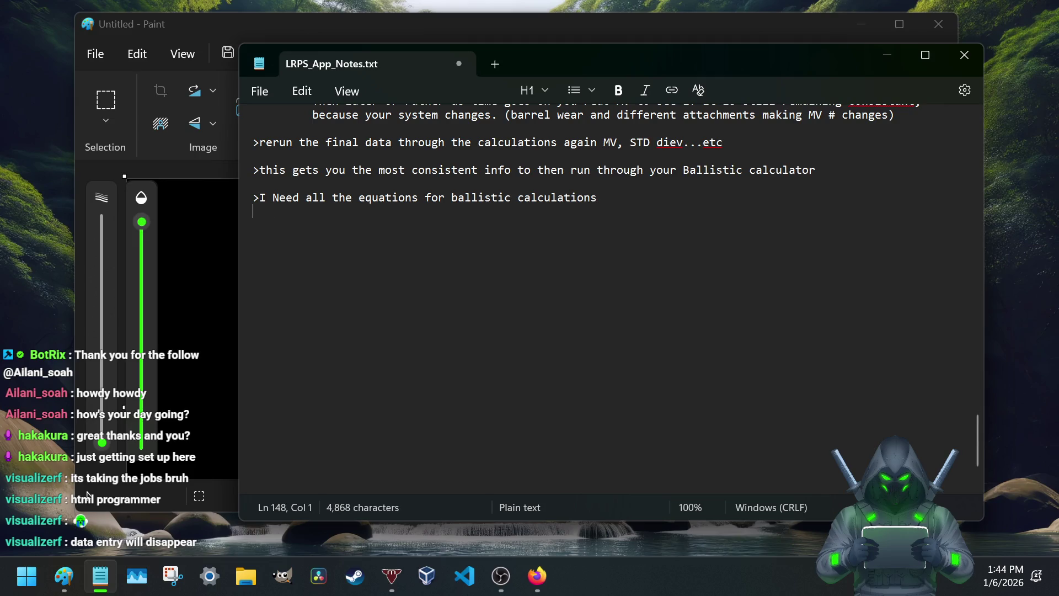
{"action": "type", "text": "-"}
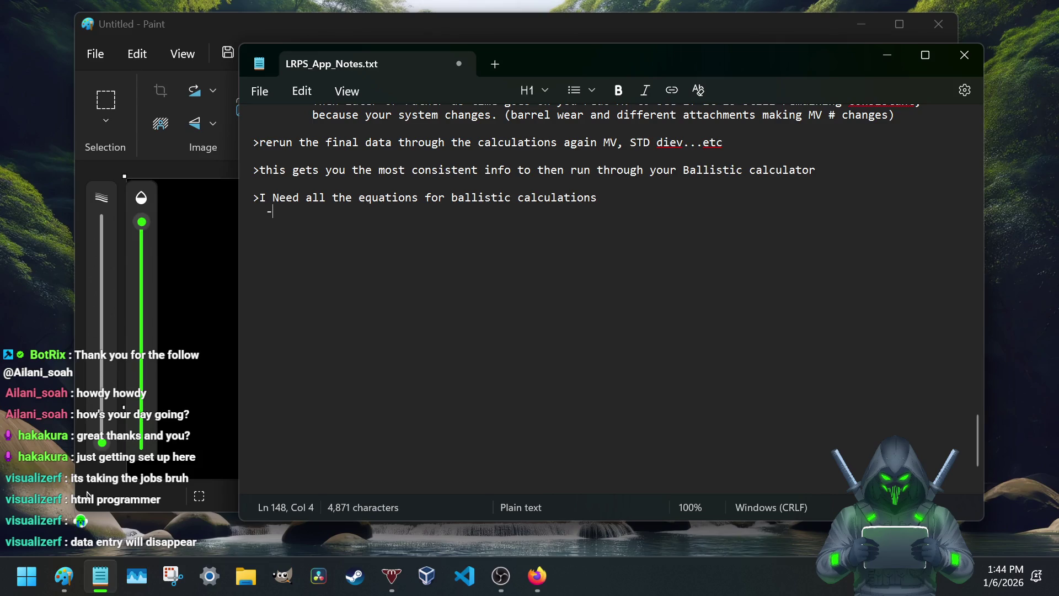
{"action": "type", "text": "Have"}
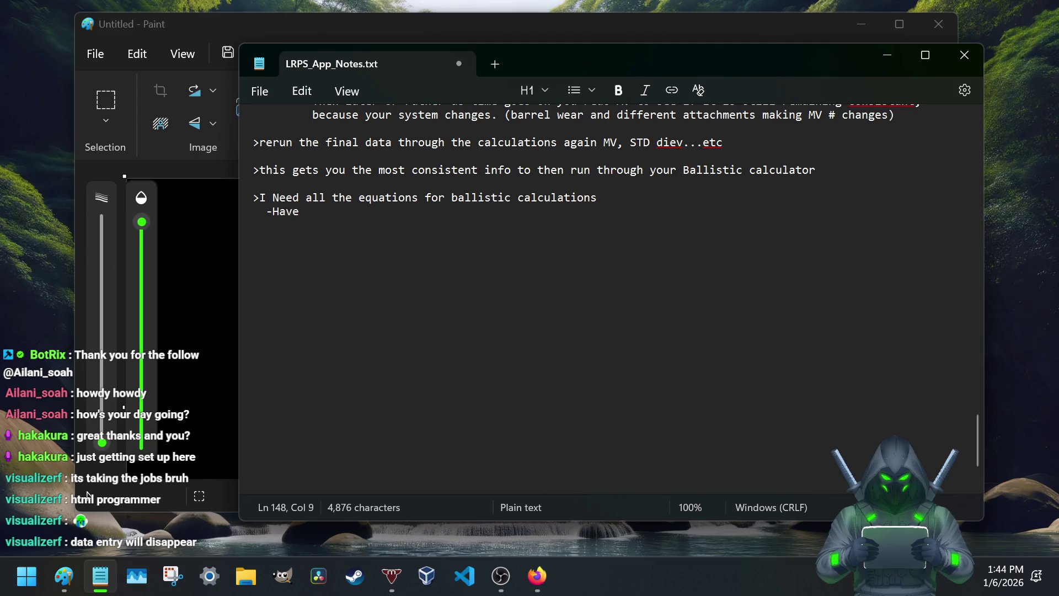
{"action": "key", "text": "BackSpace"}
{"action": "key", "text": "BackSpace"}
{"action": "key", "text": "BackSpace"}
{"action": "type", "text": "N"}
{"action": "type", "text": "ally o"}
{"action": "type", "text": "ou"}
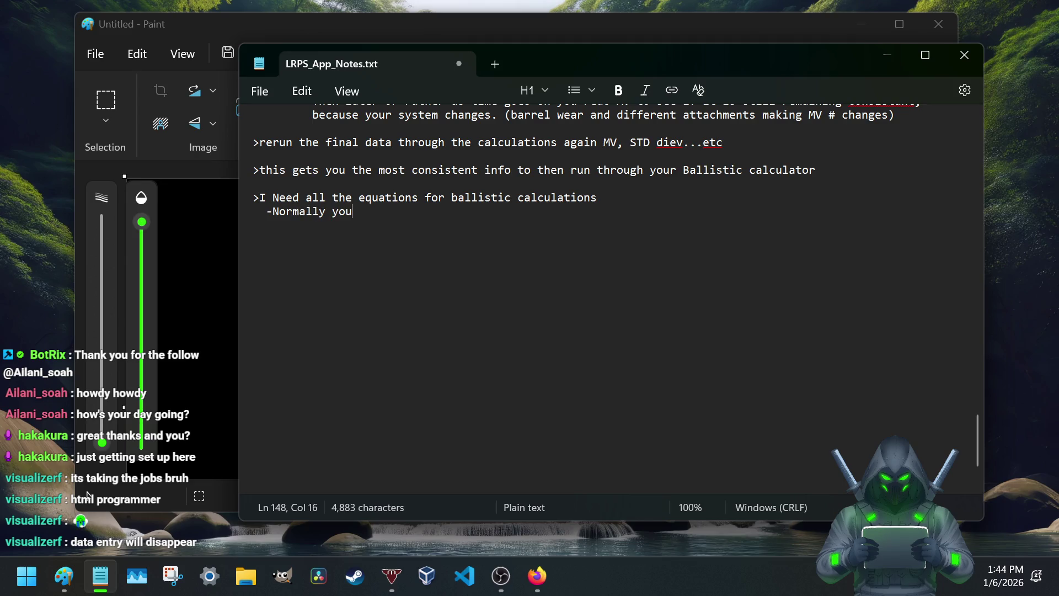
{"action": "type", "text": "have"}
{"action": "type", "text": " to run this "}
{"action": "type", "text": "for each rang"}
{"action": "type", "text": "e, but in th"}
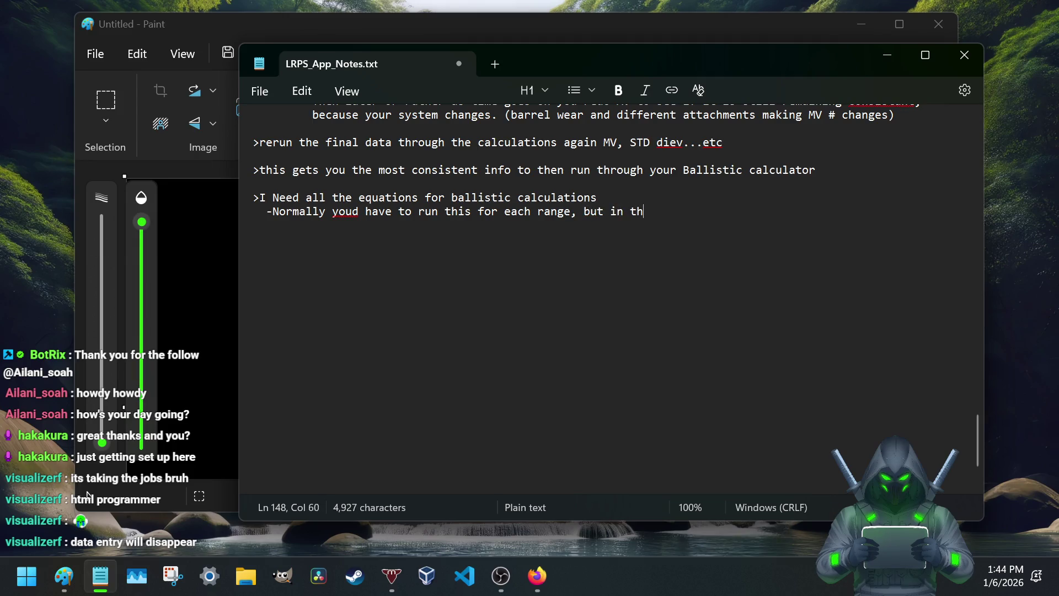
{"action": "type", "text": "cas"}
{"action": "type", "text": "pro"}
{"action": "key", "text": "BackSpace"}
{"action": "key", "text": "BackSpace"}
{"action": "type", "text": "rogramt"}
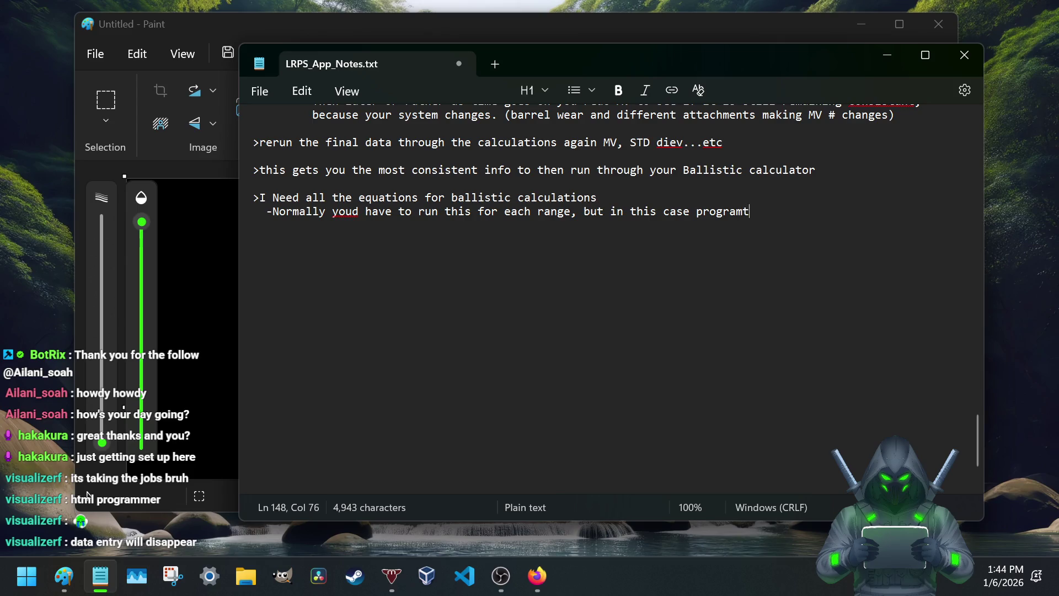
{"action": "type", "text": "ically I can create a function"}
{"action": "key", "text": "Return"}
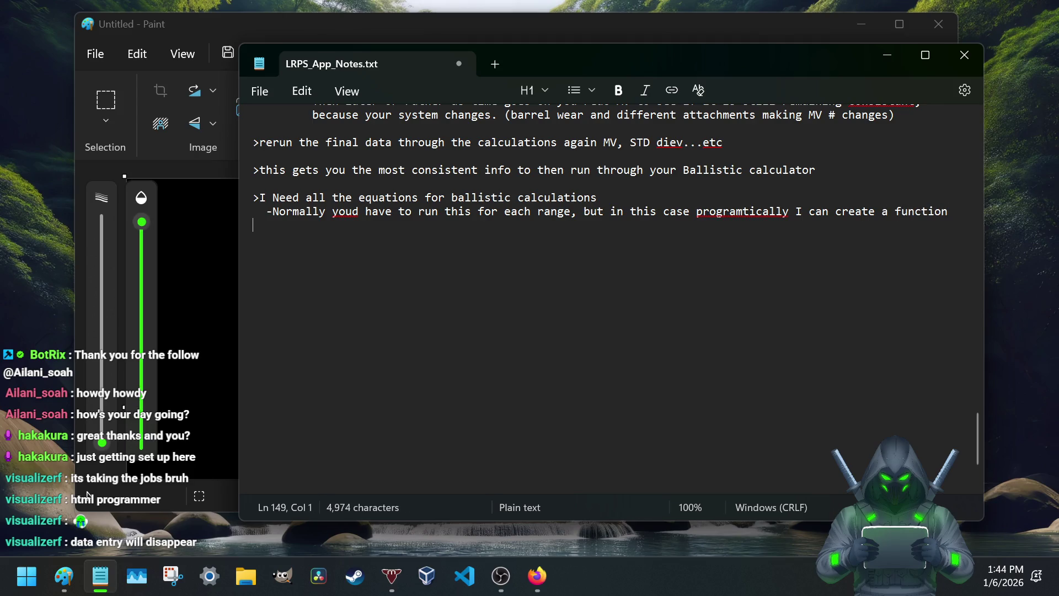
{"action": "type", "text": "that takes "}
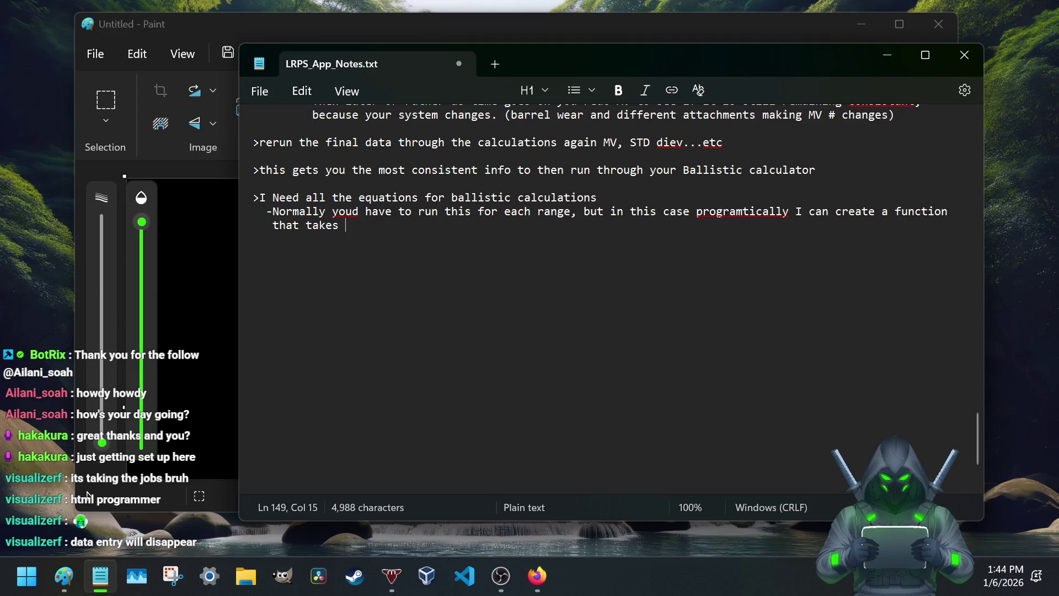
{"action": "type", "text": "the ydgs"}
{"action": "key", "text": "BackSpace"}
{"action": "key", "text": "BackSpace"}
{"action": "key", "text": "BackSpace"}
{"action": "key", "text": "BackSpace"}
{"action": "type", "text": "ardage as a parameter f"}
{"action": "type", "text": "fun"}
{"action": "key", "text": "BackSpace"}
{"action": "key", "text": "BackSpace"}
{"action": "key", "text": "BackSpace"}
{"action": "type", "text": "a function."}
{"action": "key", "text": "ctrl+s"}
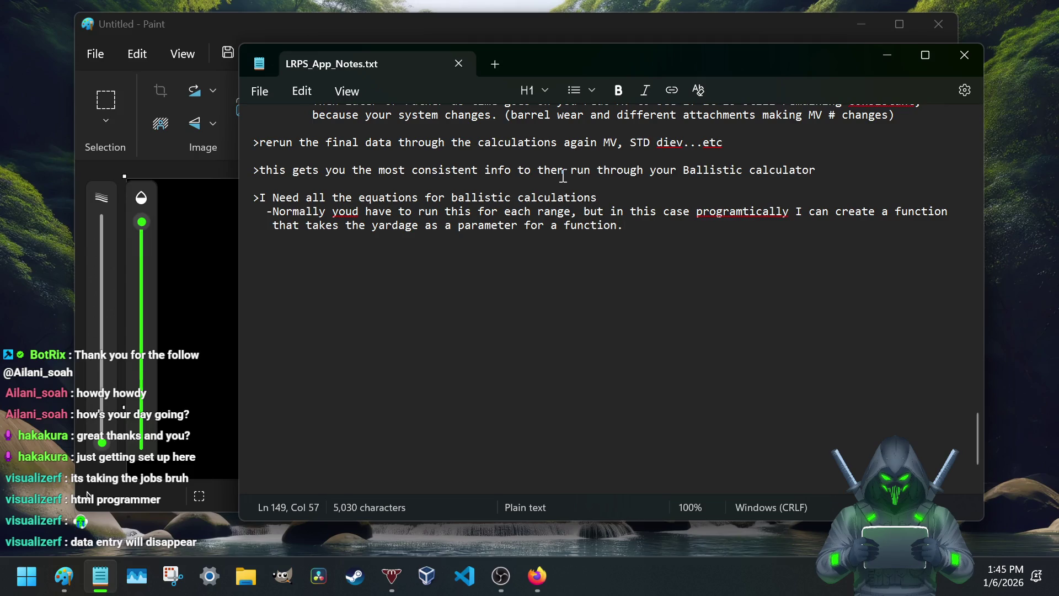
Step: Accept spelling corrections to 'programmatically' and 'you'd', then return to the end of the note
{"action": "right_click", "coordinate": [746, 212]}
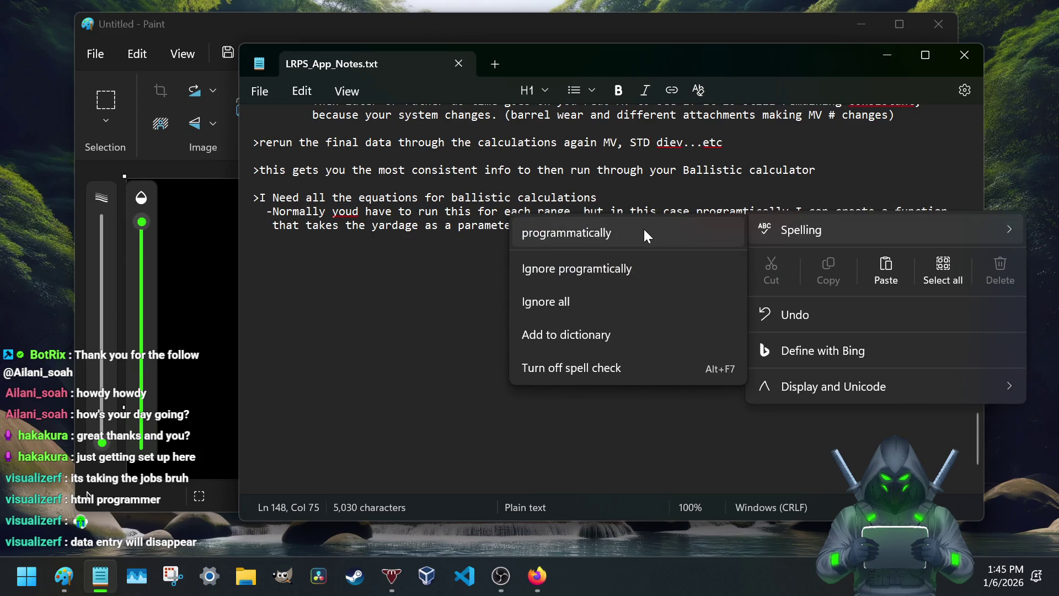
{"action": "left_click", "coordinate": [644, 233]}
{"action": "scroll", "coordinate": [509, 240], "scroll_direction": "up", "scroll_amount": 2}
{"action": "scroll", "coordinate": [508, 240], "scroll_direction": "down", "scroll_amount": 2}
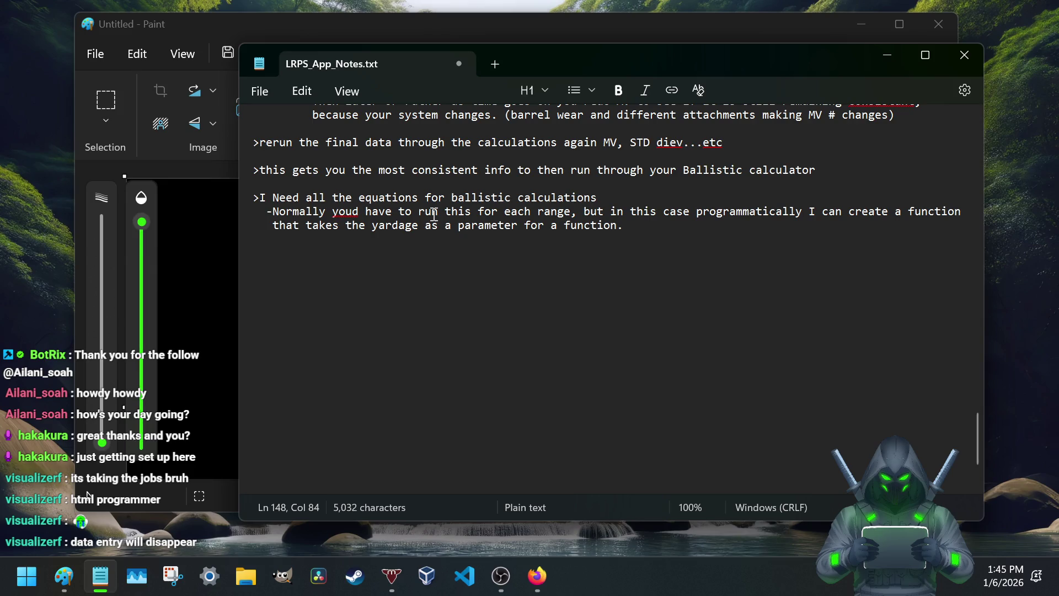
{"action": "scroll", "coordinate": [432, 215], "scroll_direction": "up", "scroll_amount": 1}
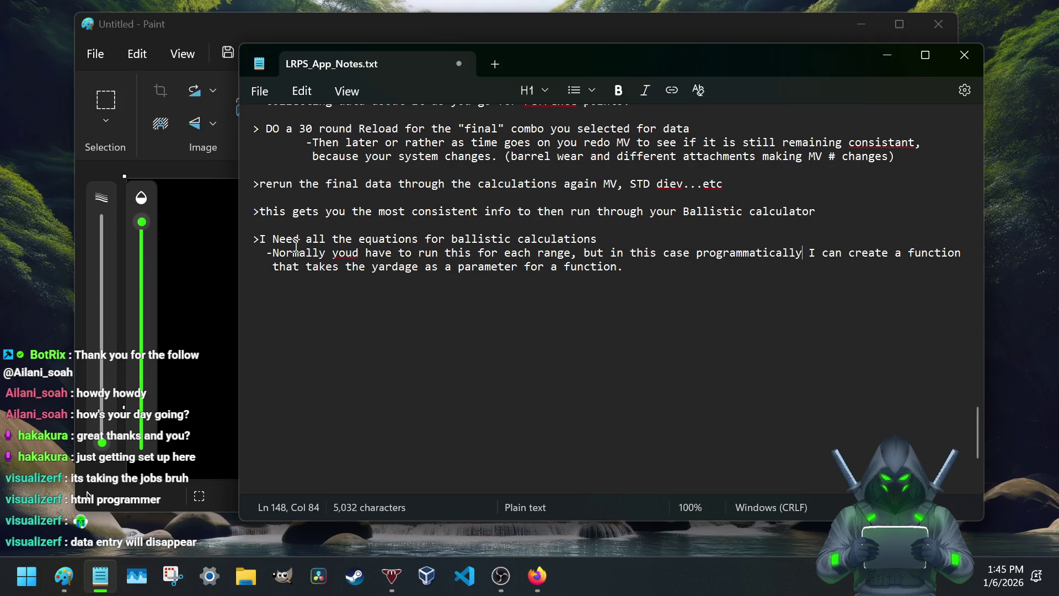
{"action": "left_click_drag", "start_coordinate": [298, 240], "coordinate": [573, 240]}
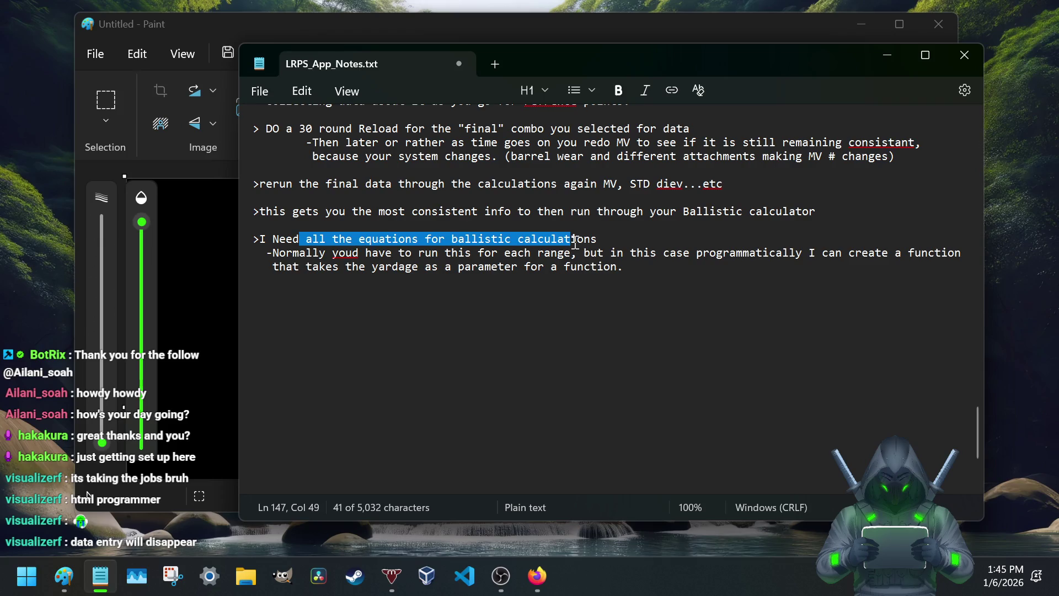
{"action": "right_click", "coordinate": [358, 252]}
{"action": "left_click", "coordinate": [388, 308]}
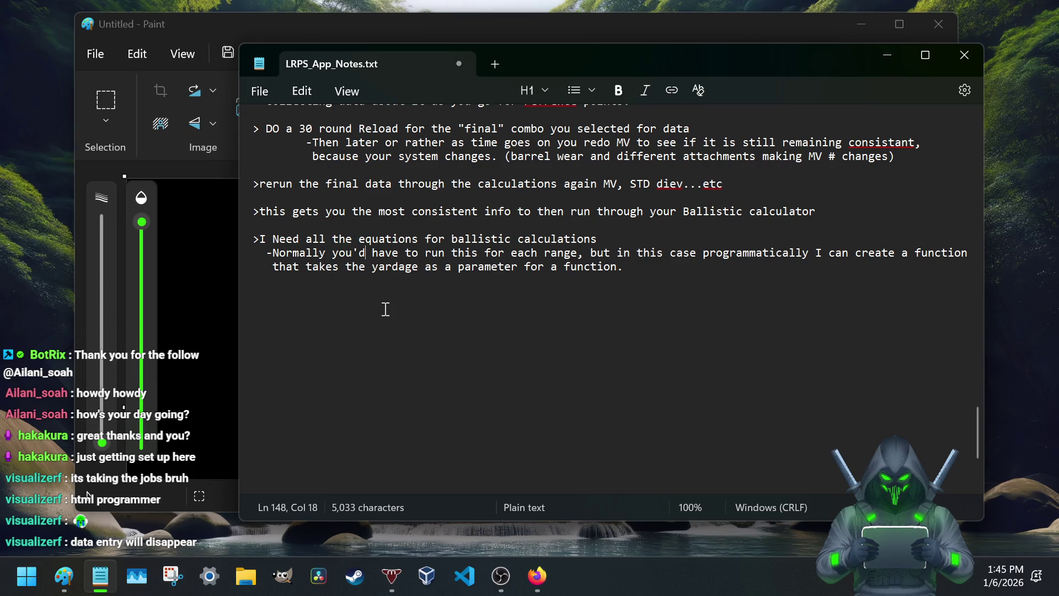
{"action": "left_click", "coordinate": [639, 266]}
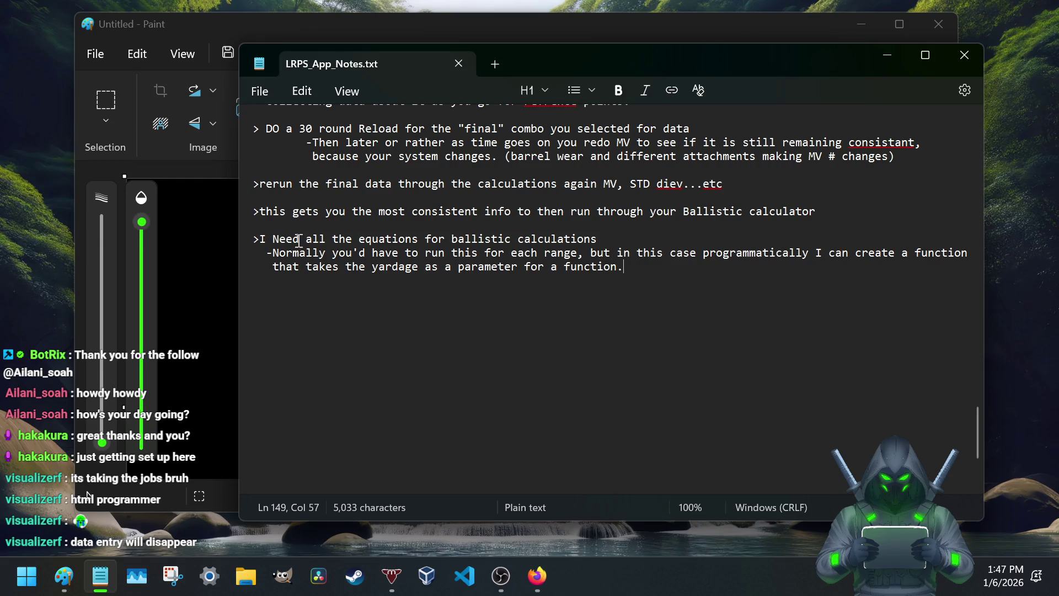
Step: Position after 'calculations' and remove the trailing space before the parenthetical note
{"action": "left_click", "coordinate": [604, 238]}
{"action": "key", "text": "BackSpace"}
{"action": "type", "text": "Th"}
{"action": "type", "text": "llisti"}
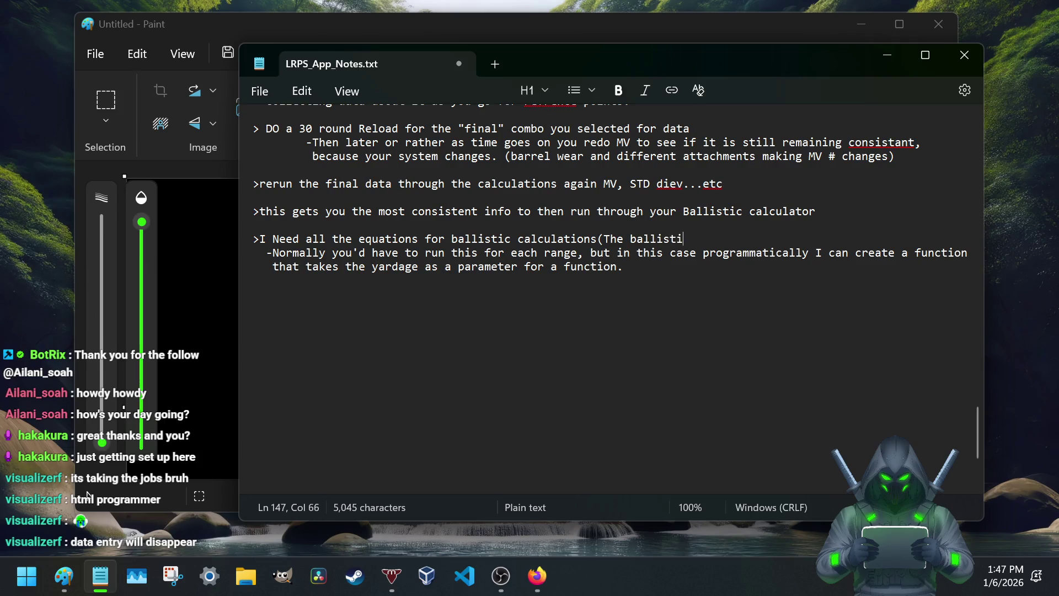
{"action": "type", "text": "c calculator portiono"}
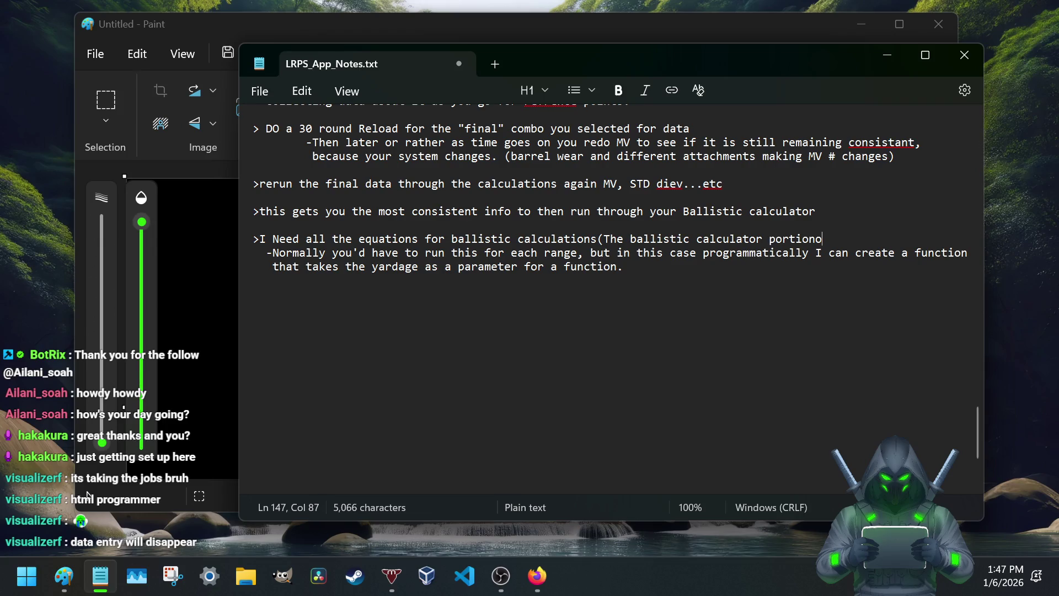
{"action": "type", "text": "of the ap"}
{"action": "type", "text": ")"}
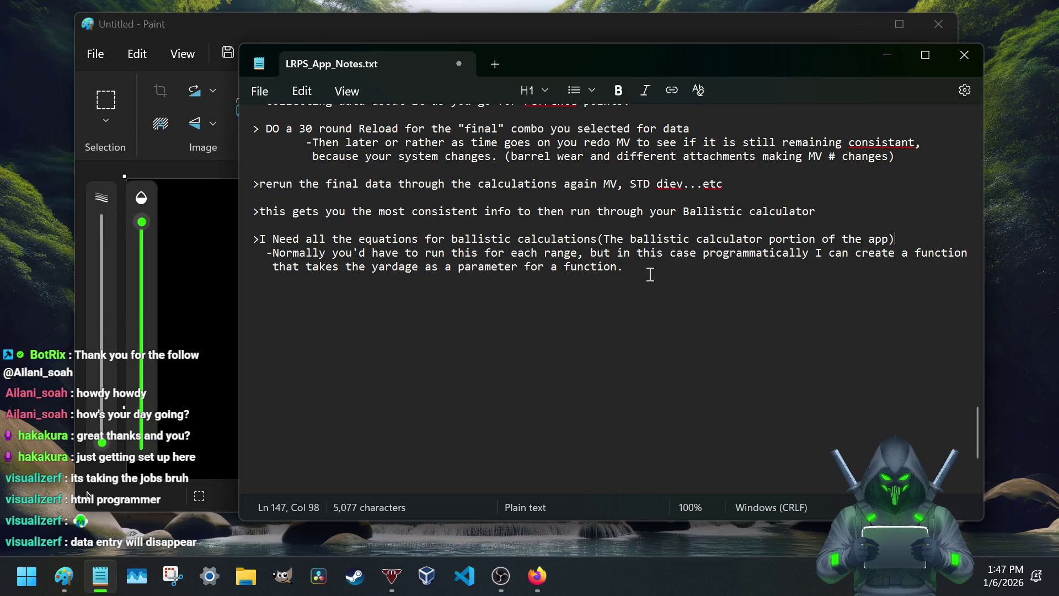
{"action": "scroll", "coordinate": [652, 274], "scroll_direction": "up", "scroll_amount": 3}
{"action": "scroll", "coordinate": [634, 261], "scroll_direction": "up", "scroll_amount": 3}
{"action": "scroll", "coordinate": [634, 262], "scroll_direction": "down", "scroll_amount": 5}
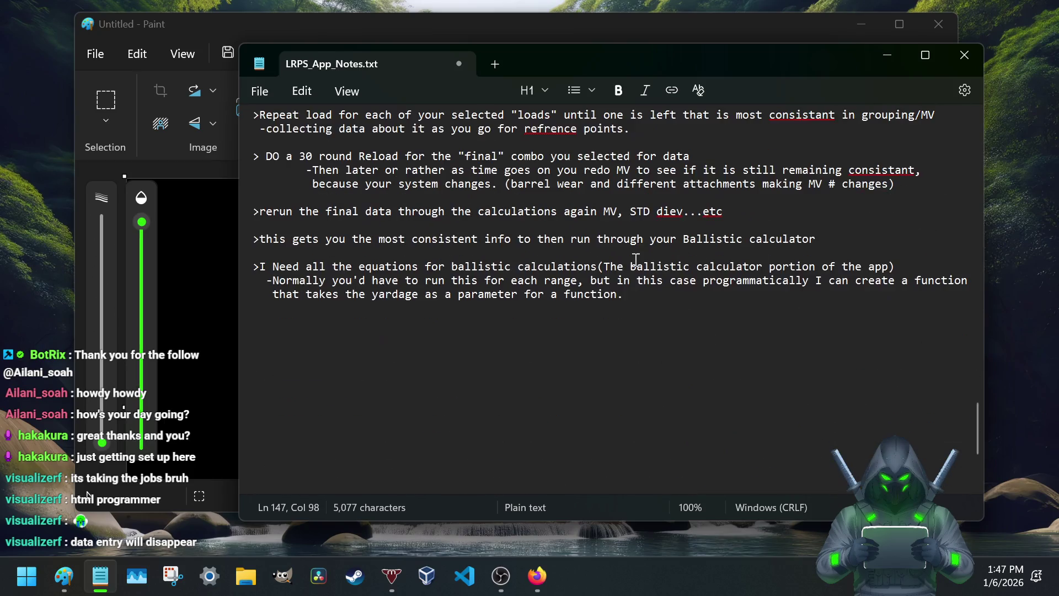
Step: Save the notes, review the 'STD diev' wording, and move to the line above 'RLoad Process:'
{"action": "key", "text": "ctrl+s"}
{"action": "scroll", "coordinate": [331, 293], "scroll_direction": "up", "scroll_amount": 5}
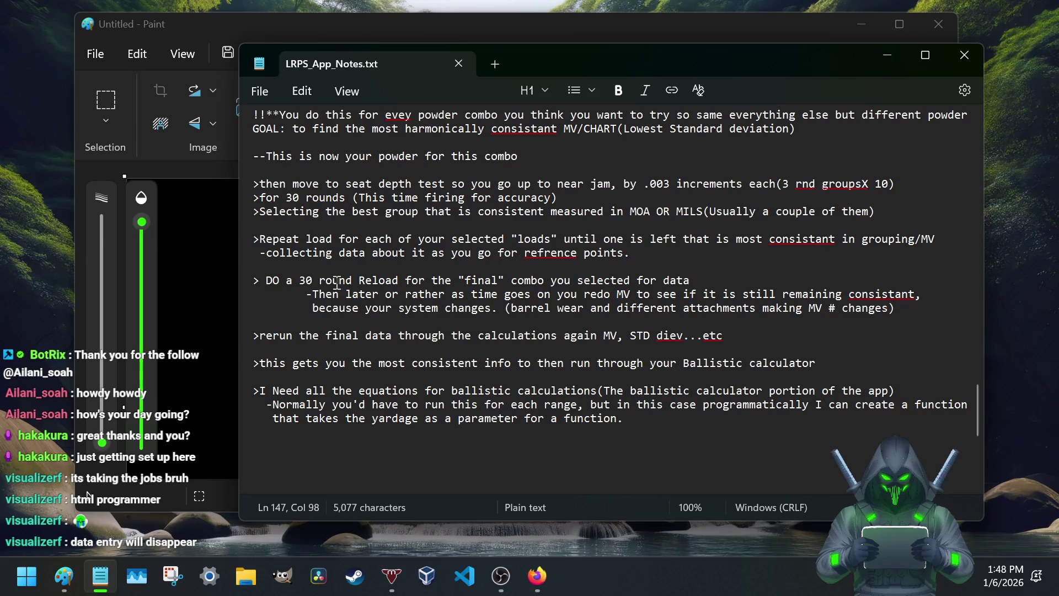
{"action": "scroll", "coordinate": [393, 170], "scroll_direction": "up", "scroll_amount": 2}
{"action": "scroll", "coordinate": [430, 215], "scroll_direction": "up", "scroll_amount": 3}
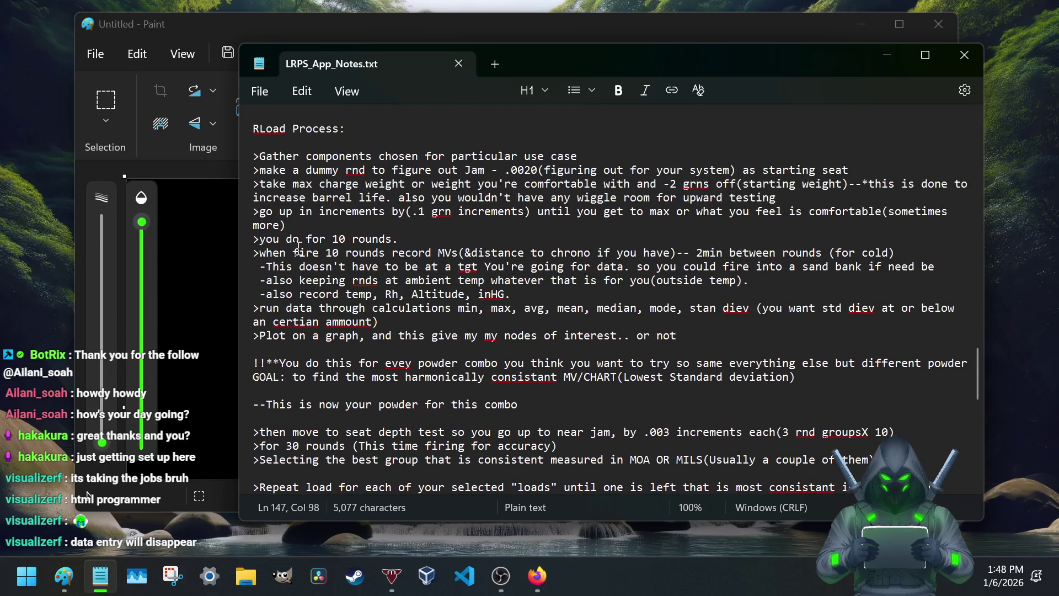
{"action": "scroll", "coordinate": [461, 257], "scroll_direction": "down", "scroll_amount": 4}
{"action": "scroll", "coordinate": [447, 307], "scroll_direction": "down", "scroll_amount": 2}
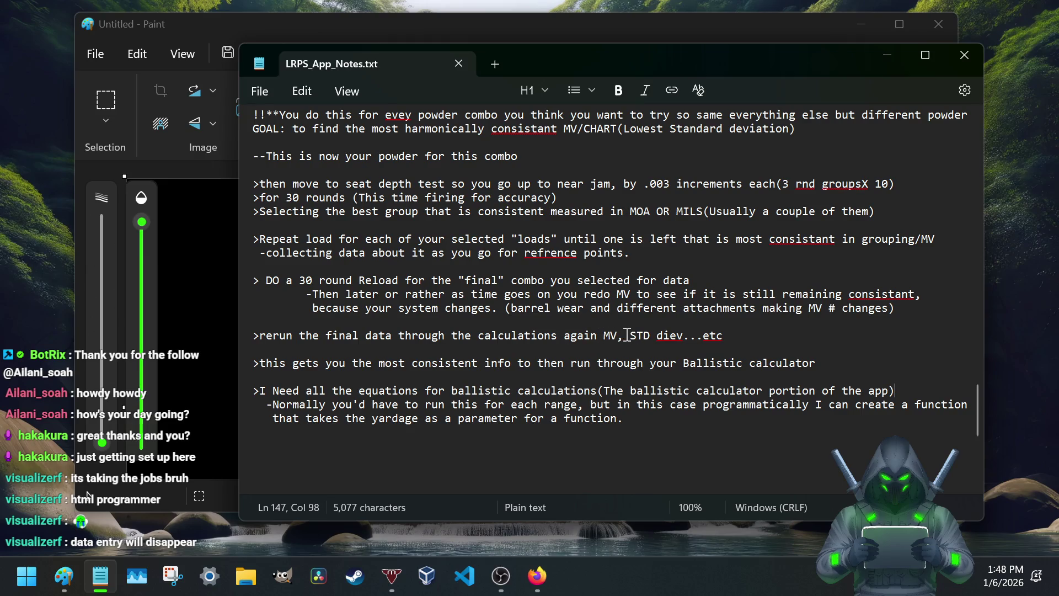
{"action": "left_click_drag", "start_coordinate": [626, 335], "coordinate": [684, 334]}
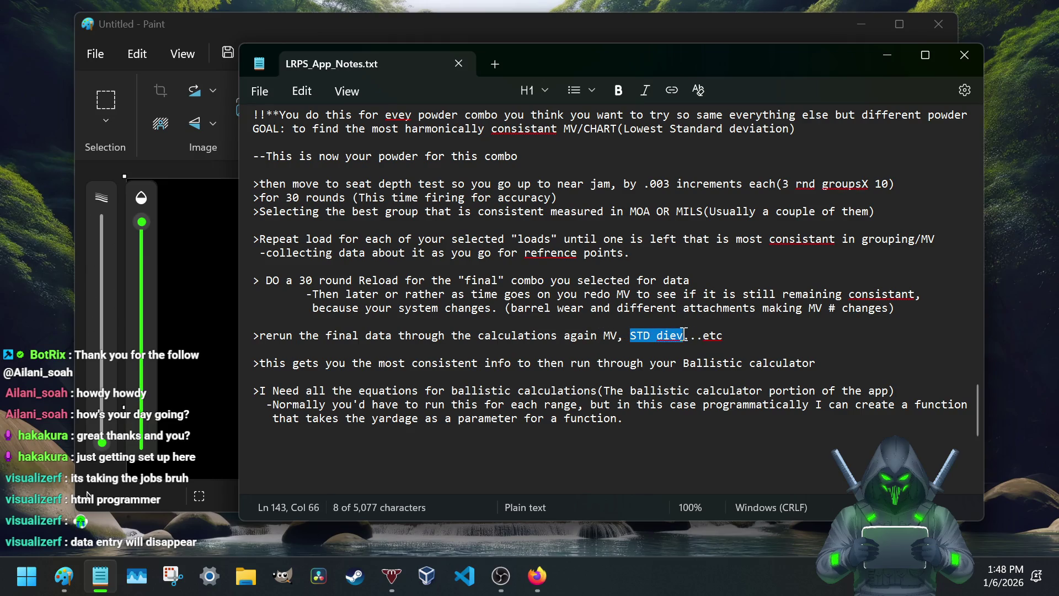
{"action": "scroll", "coordinate": [682, 327], "scroll_direction": "up", "scroll_amount": 2}
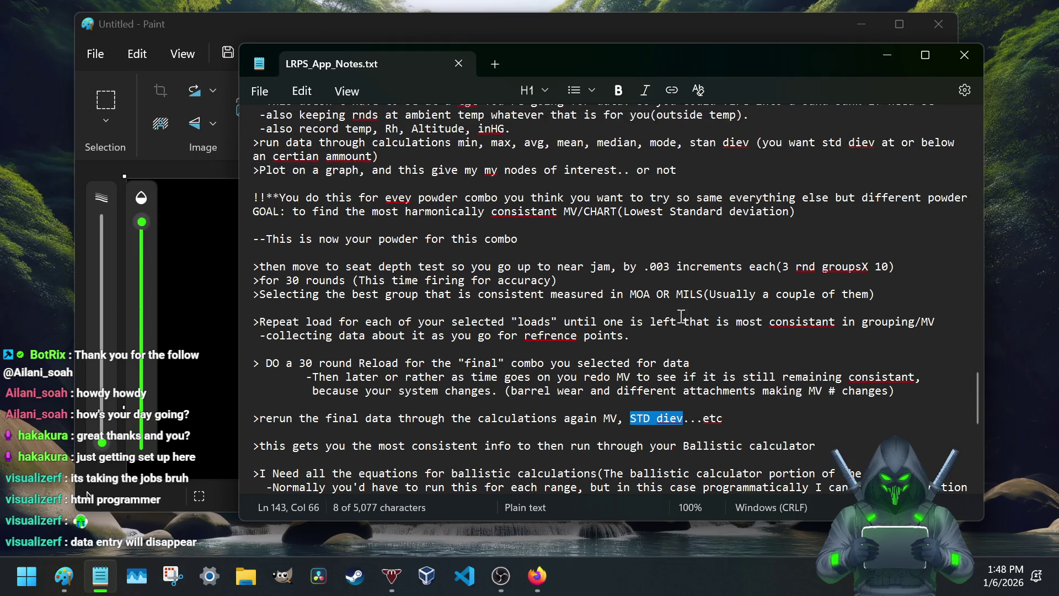
{"action": "scroll", "coordinate": [617, 318], "scroll_direction": "up", "scroll_amount": 3}
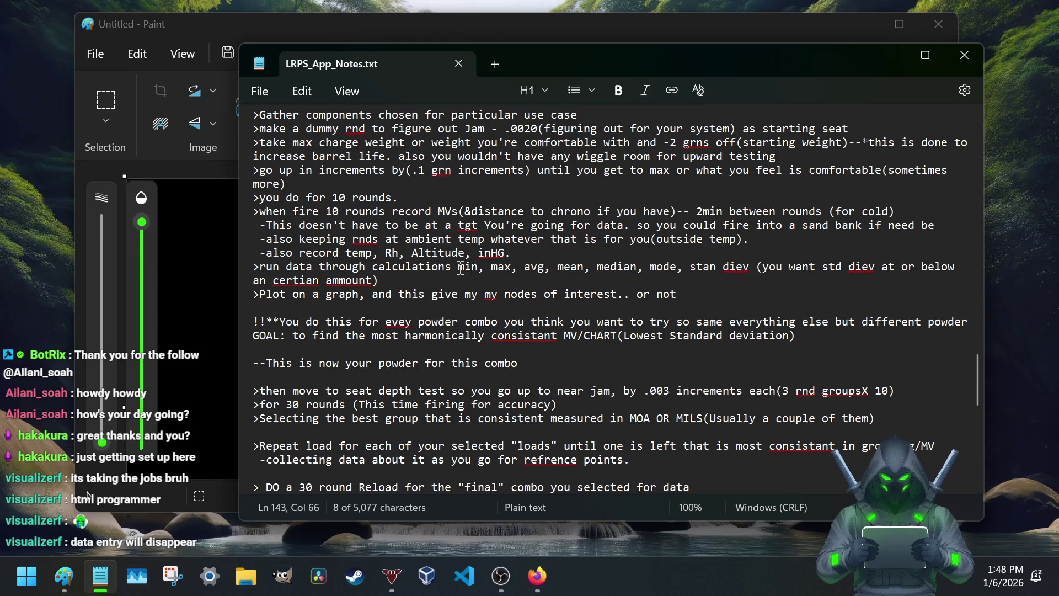
{"action": "scroll", "coordinate": [570, 248], "scroll_direction": "down", "scroll_amount": 5}
{"action": "scroll", "coordinate": [561, 260], "scroll_direction": "down", "scroll_amount": 5}
{"action": "scroll", "coordinate": [562, 259], "scroll_direction": "up", "scroll_amount": 10}
{"action": "scroll", "coordinate": [561, 258], "scroll_direction": "down", "scroll_amount": 3}
{"action": "scroll", "coordinate": [561, 256], "scroll_direction": "down", "scroll_amount": 3}
{"action": "scroll", "coordinate": [557, 261], "scroll_direction": "down", "scroll_amount": 2}
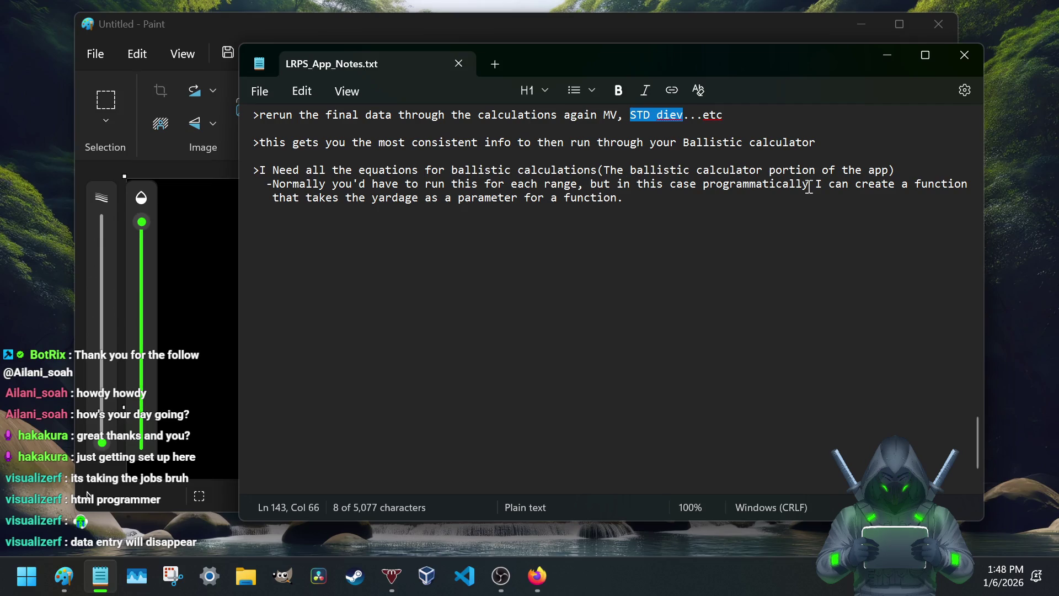
{"action": "scroll", "coordinate": [390, 256], "scroll_direction": "up", "scroll_amount": 2}
{"action": "scroll", "coordinate": [390, 256], "scroll_direction": "up", "scroll_amount": 5}
{"action": "scroll", "coordinate": [391, 256], "scroll_direction": "up", "scroll_amount": 2}
{"action": "scroll", "coordinate": [393, 257], "scroll_direction": "up", "scroll_amount": 2}
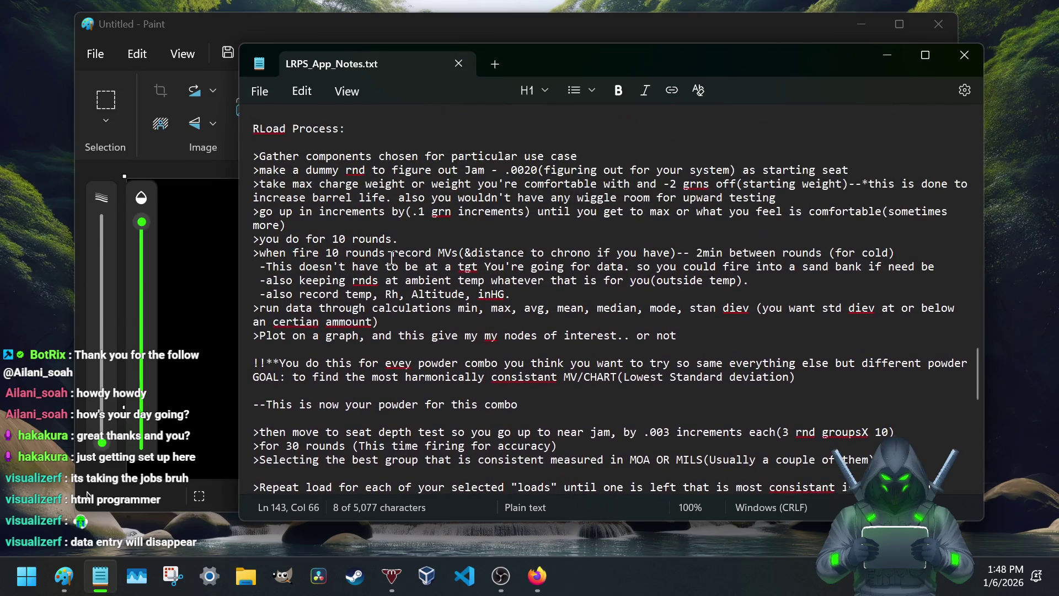
{"action": "scroll", "coordinate": [391, 255], "scroll_direction": "up", "scroll_amount": 1}
{"action": "scroll", "coordinate": [365, 236], "scroll_direction": "up", "scroll_amount": 1}
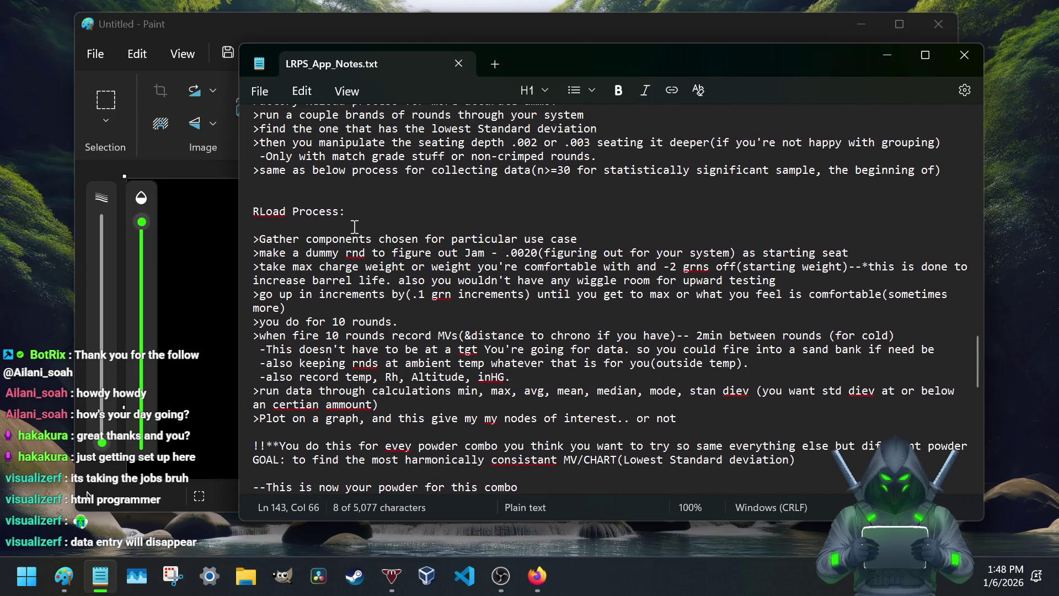
{"action": "scroll", "coordinate": [351, 214], "scroll_direction": "up", "scroll_amount": 2}
{"action": "scroll", "coordinate": [350, 214], "scroll_direction": "up", "scroll_amount": 1}
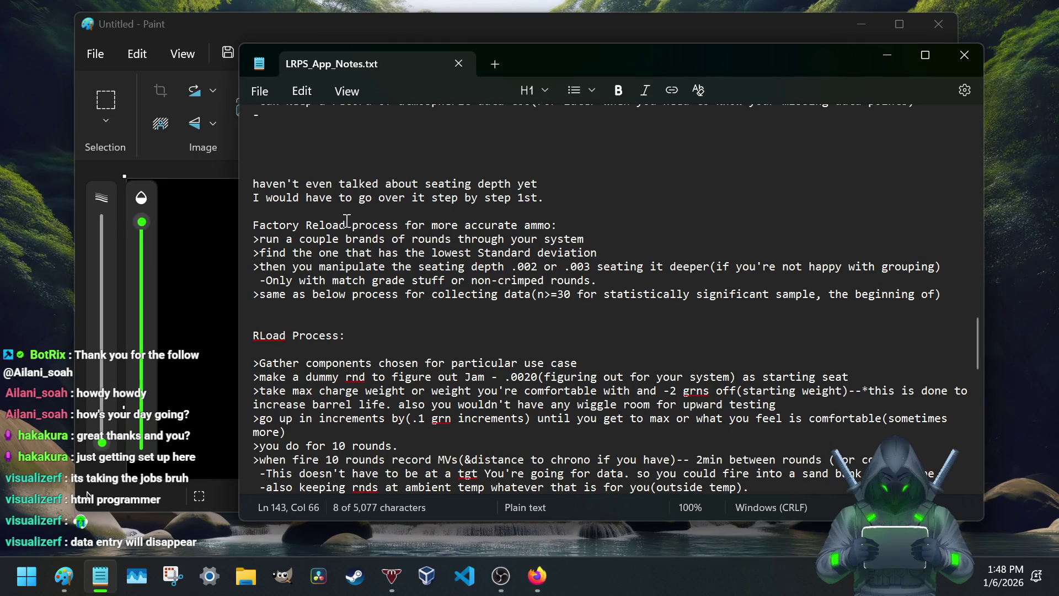
{"action": "left_click", "coordinate": [294, 321]}
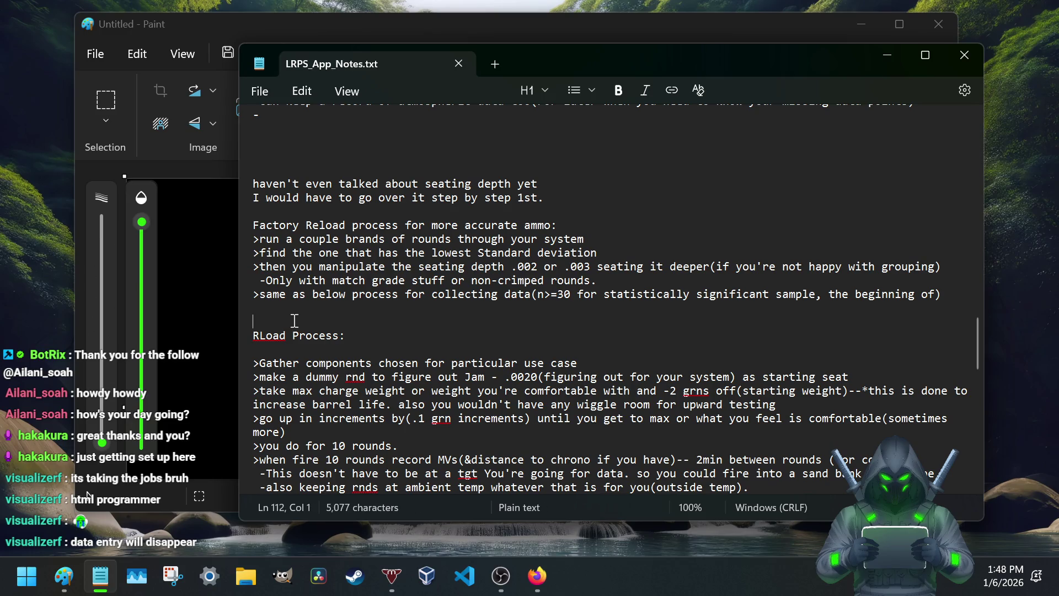
Step: Write step 1's parenthetical that the info is mostly not for calculations, correcting typos along the way
{"action": "key", "text": "Return"}
{"action": "key", "text": "Return"}
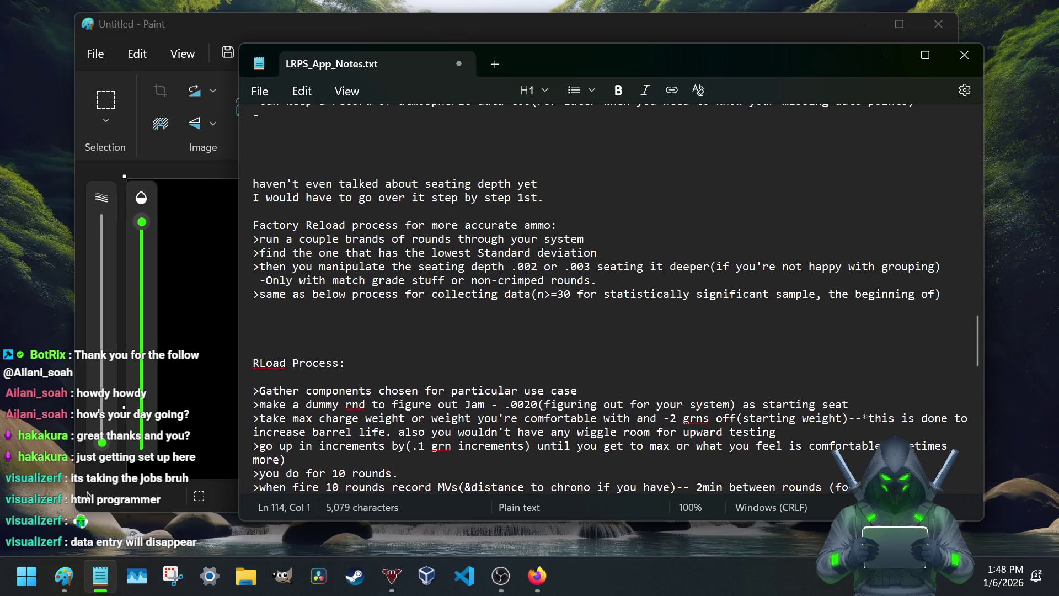
{"action": "type", "text": "1.Ene"}
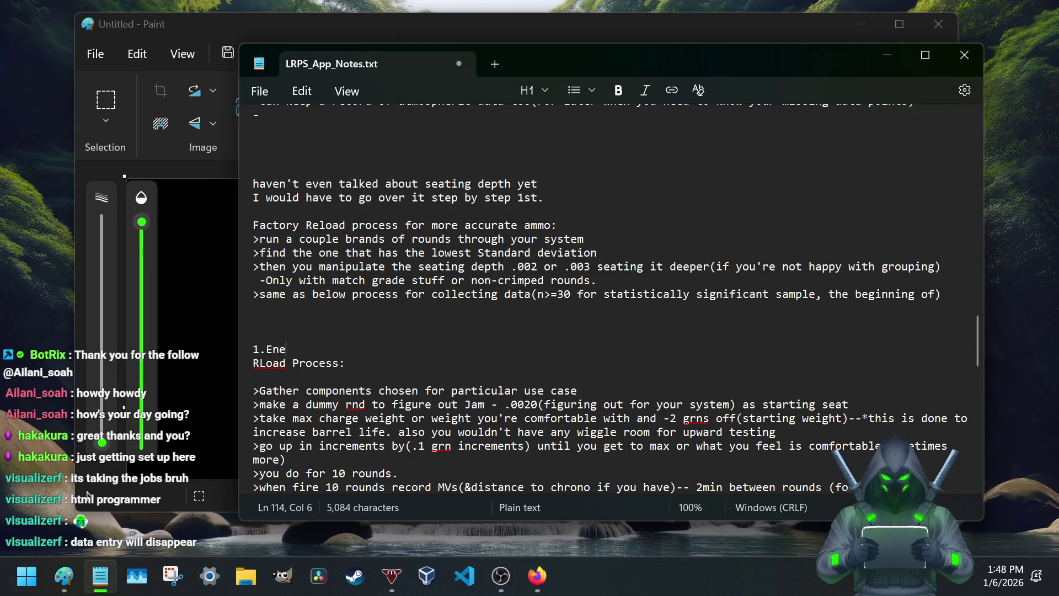
{"action": "type", "text": "r in information that you have prior to testing a"}
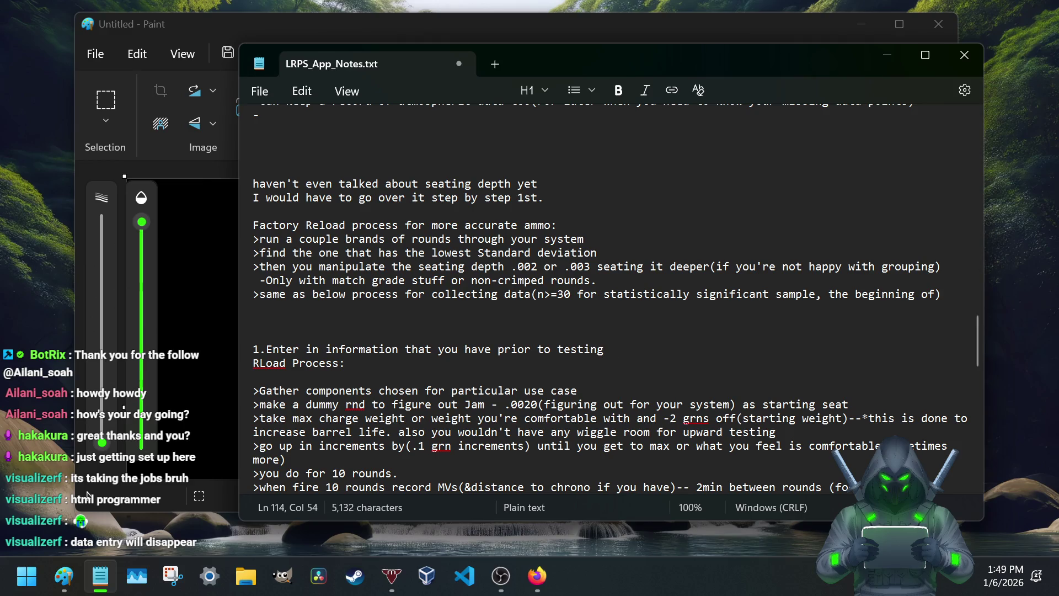
{"action": "type", "text": "like "}
{"action": "type", "text": "abo"}
{"action": "type", "text": "w"}
{"action": "type", "text": "wht"}
{"action": "key", "text": "BackSpace"}
{"action": "key", "text": "BackSpace"}
{"action": "type", "text": "the who what e"}
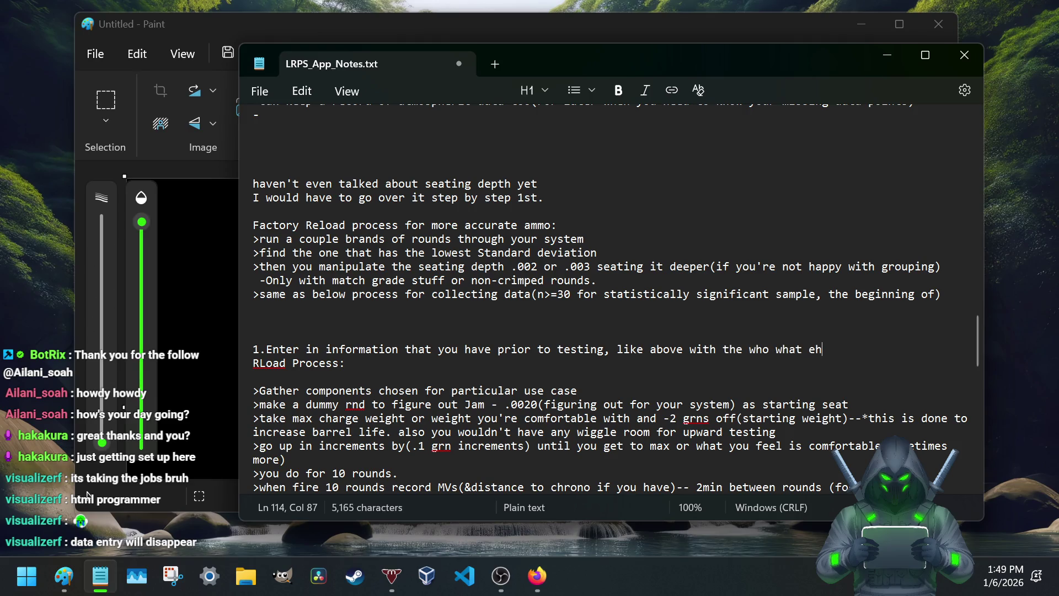
{"action": "key", "text": "BackSpace"}
{"action": "key", "text": "BackSpace"}
{"action": "key", "text": "BackSpace"}
{"action": "key", "text": "BackSpace"}
{"action": "key", "text": "BackSpace"}
{"action": "key", "text": "BackSpace"}
{"action": "key", "text": "BackSpace"}
{"action": "key", "text": "BackSpace"}
{"action": "type", "text": "er "}
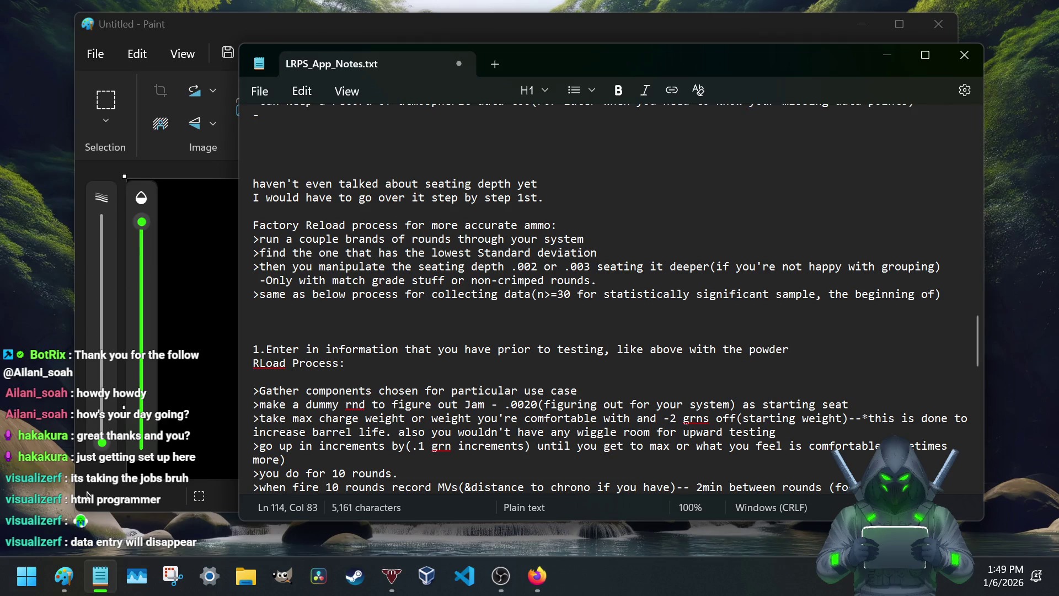
{"action": "type", "text": "brand"}
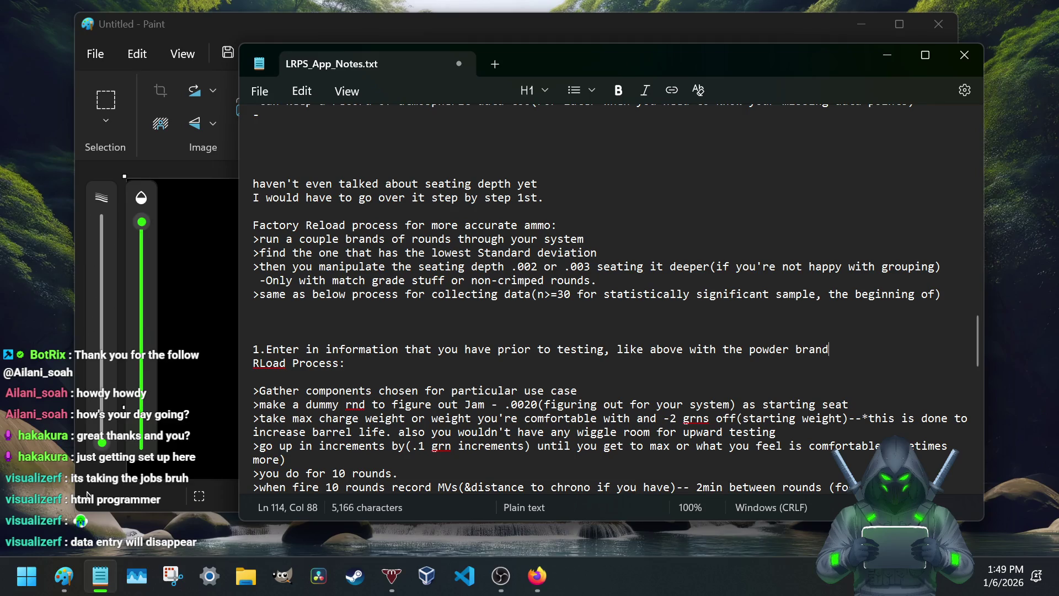
{"action": "type", "text": ", or user supplied info"}
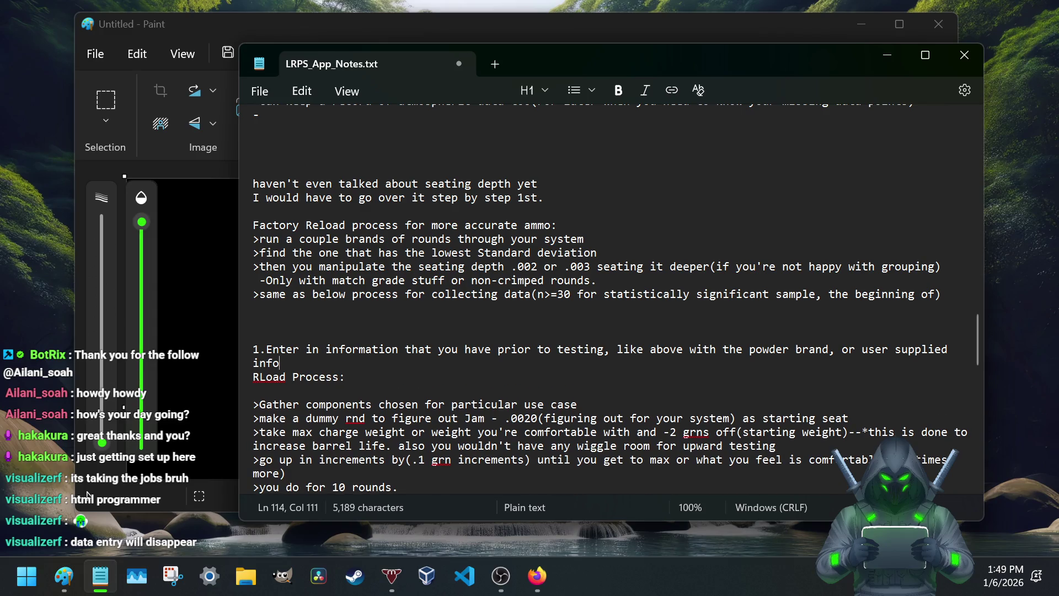
{"action": "type", "text": "( this"}
{"action": "key", "text": "BackSpace"}
{"action": "key", "text": "BackSpace"}
{"action": "key", "text": "BackSpace"}
{"action": "type", "text": "This is for them not a"}
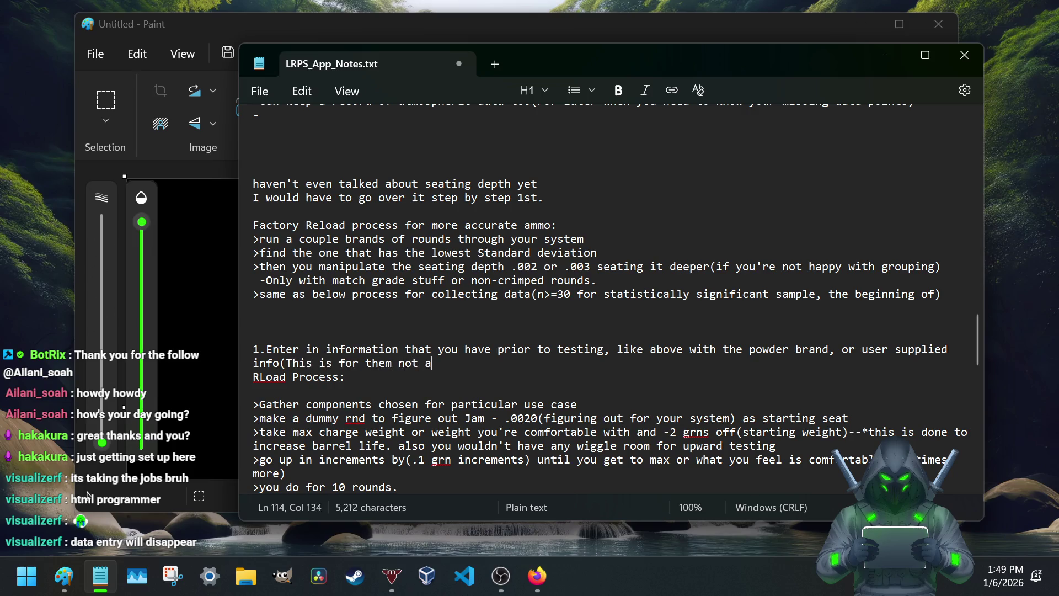
{"action": "key", "text": "BackSpace"}
{"action": "key", "text": "BackSpace"}
{"action": "type", "text": "any, or"}
{"action": "type", "text": " mos"}
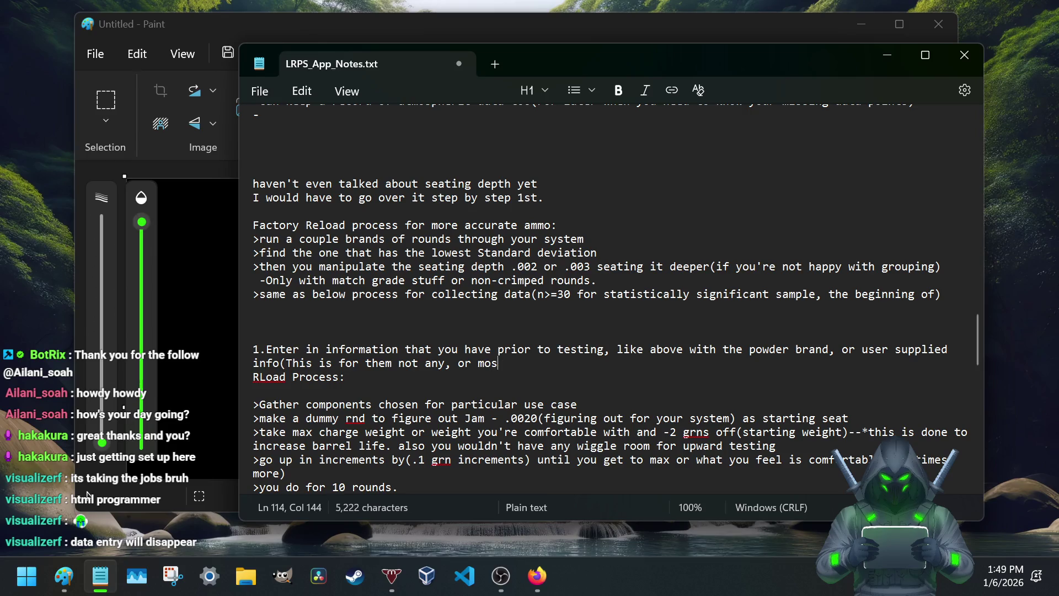
{"action": "type", "text": "tly not any of the calculations but just to keep track>"}
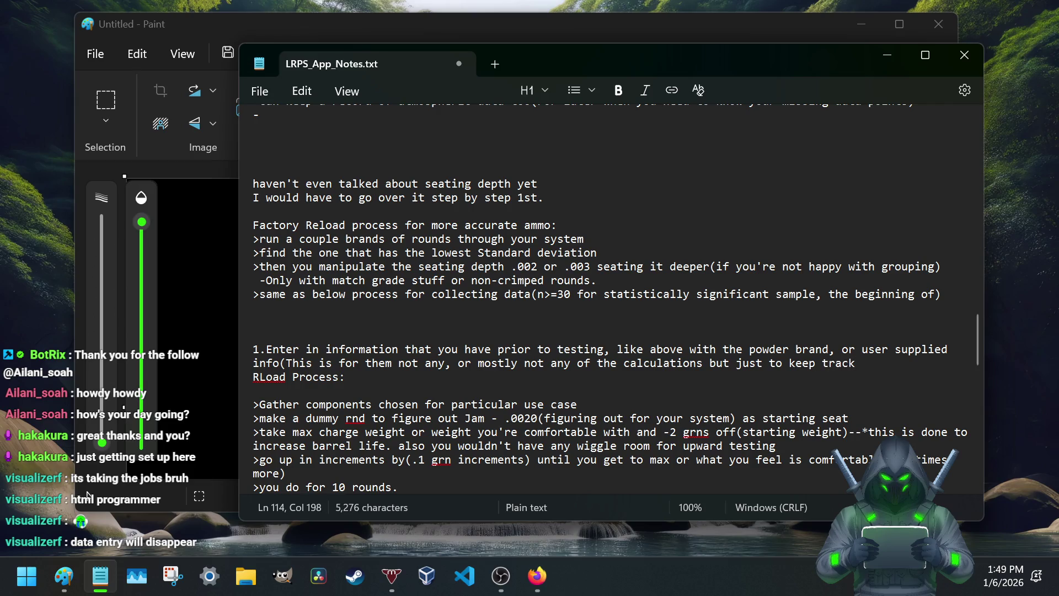
{"action": "type", "text": ")"}
Step: Add the sub-point about storing info in per-system profiles like VS Code projects, then save
{"action": "key", "text": "Return"}
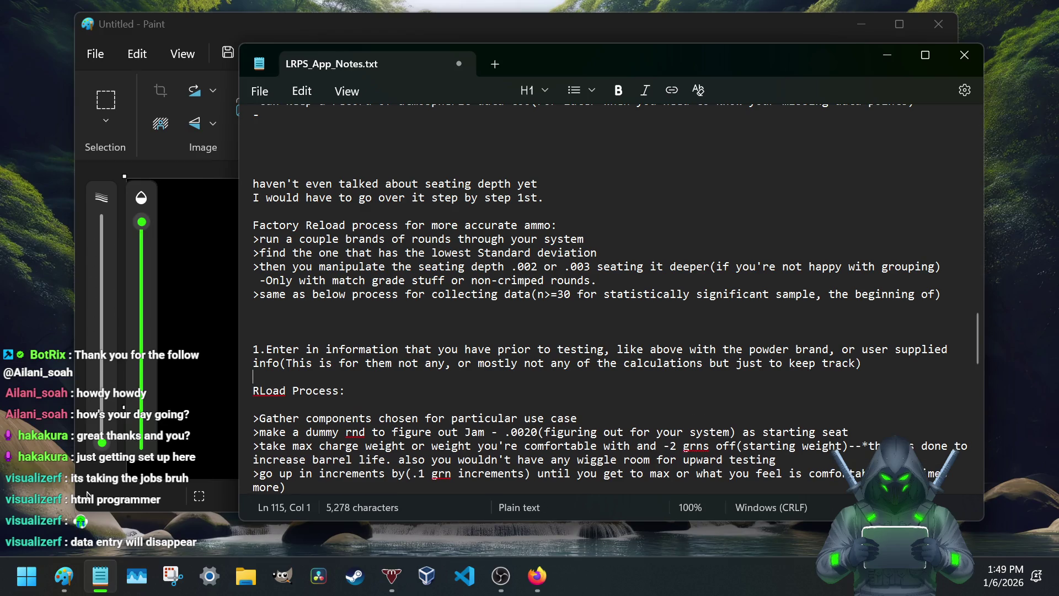
{"action": "key", "text": "Return"}
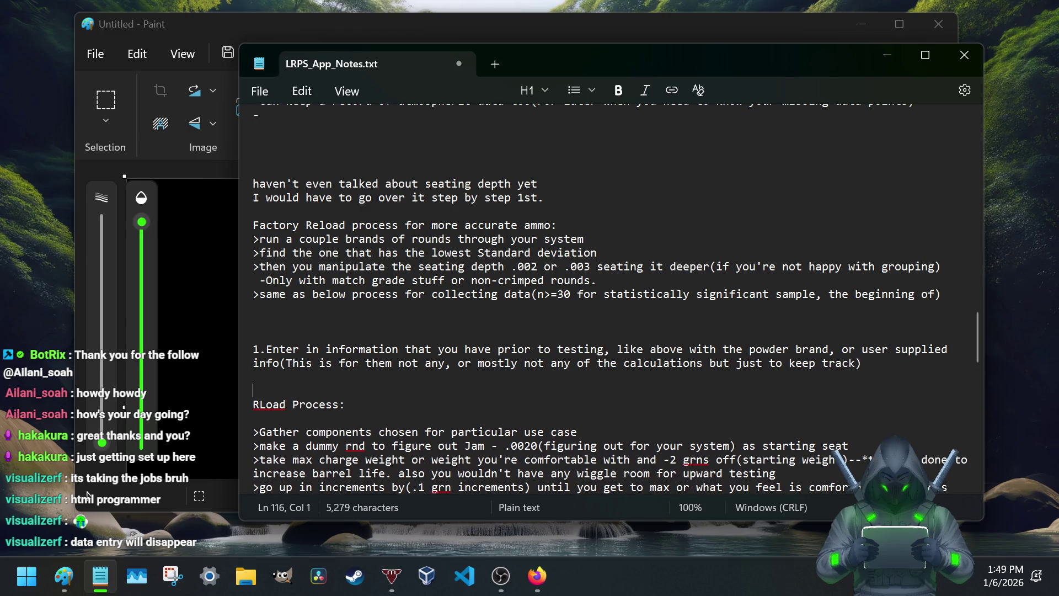
{"action": "key", "text": "BackSpace"}
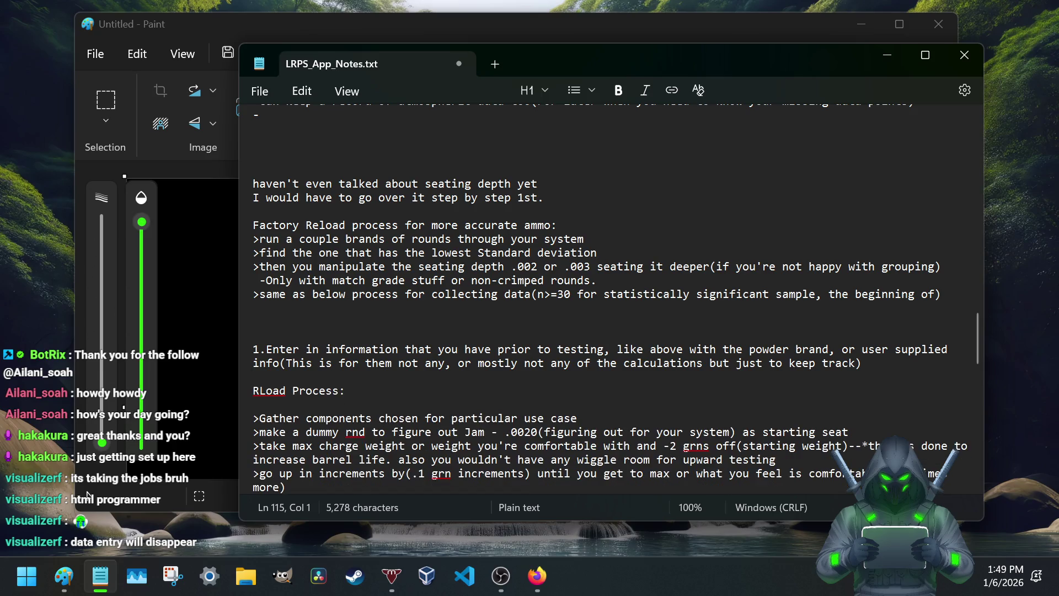
{"action": "type", "text": "-This"}
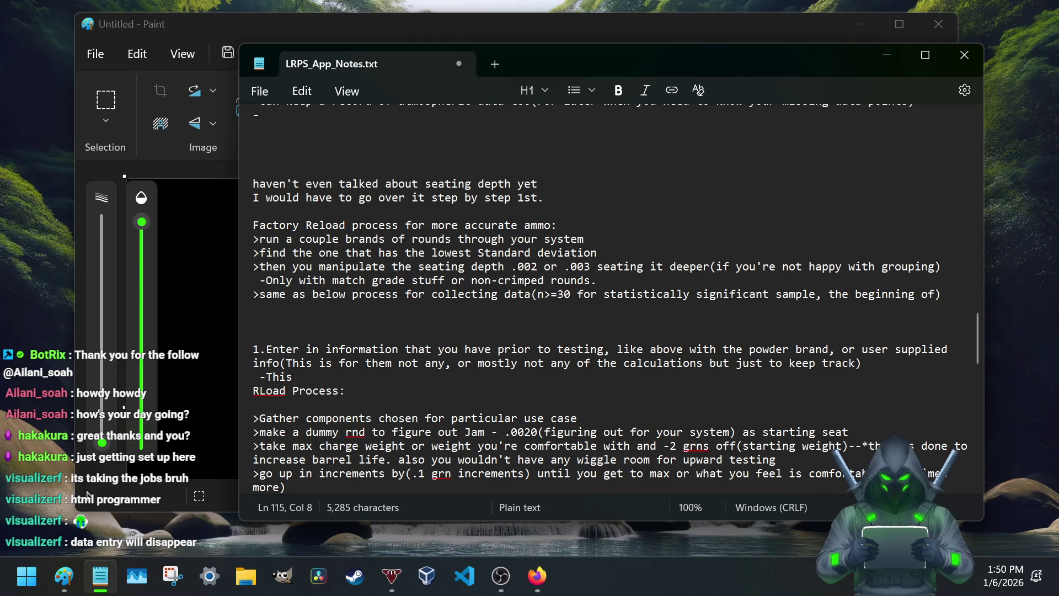
{"action": "key", "text": "Return"}
{"action": "key", "text": "Return"}
{"action": "key", "text": "Return"}
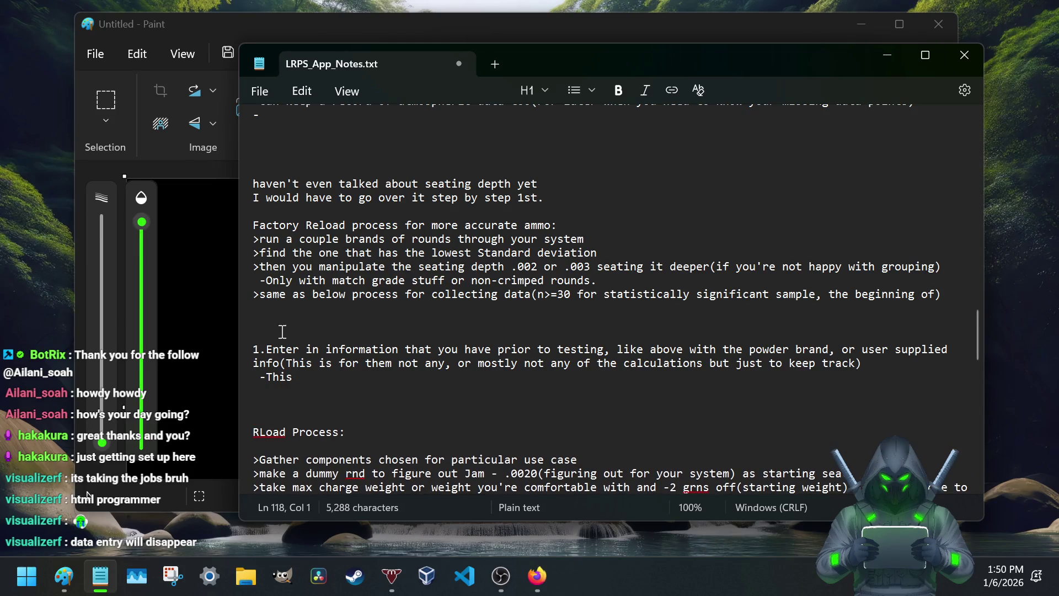
{"action": "left_click", "coordinate": [315, 378]}
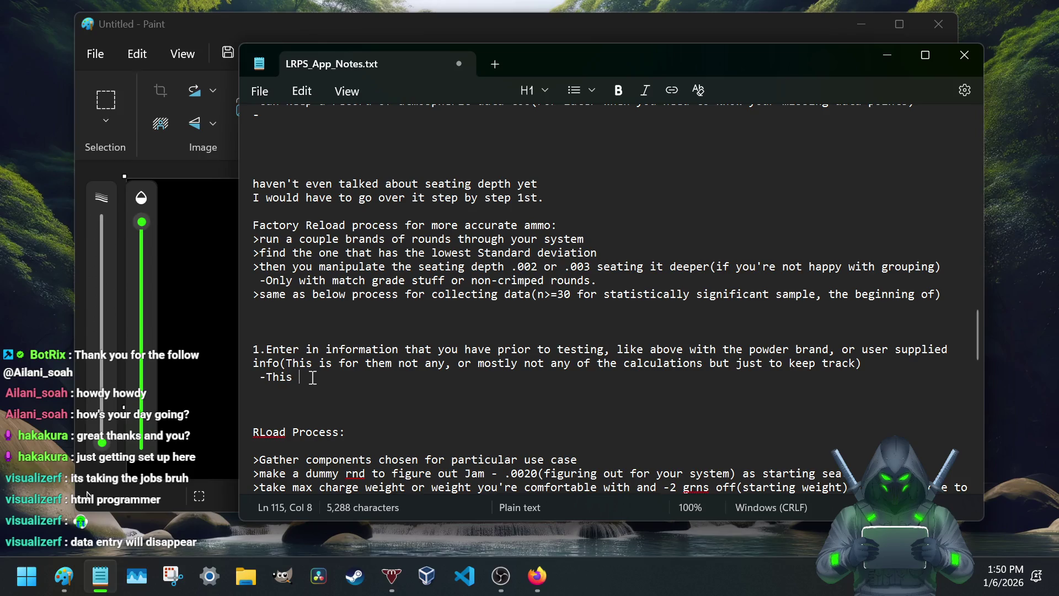
{"action": "type", "text": "info so"}
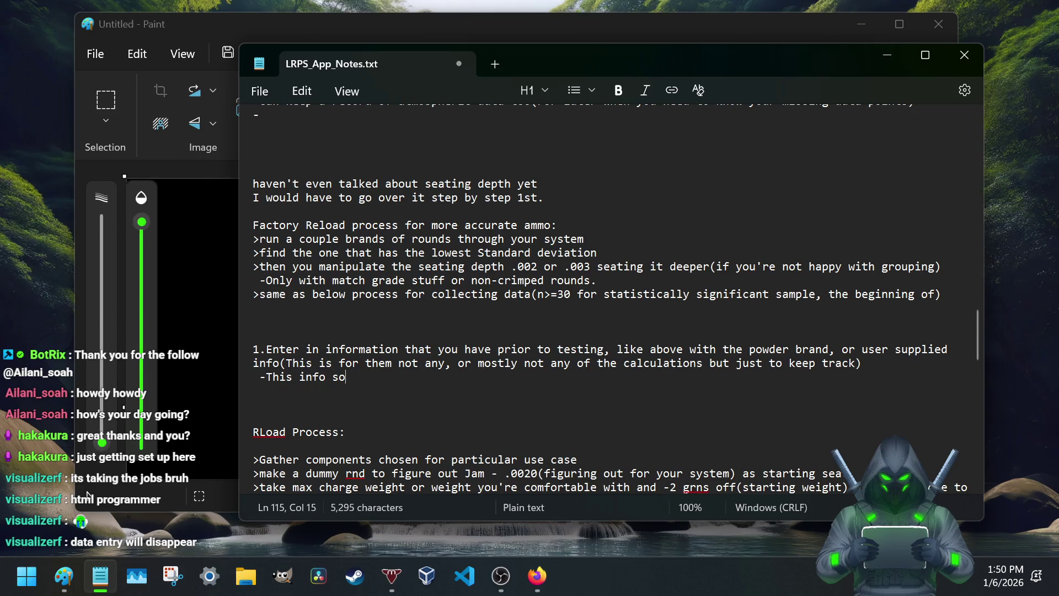
{"action": "key", "text": "BackSpace"}
{"action": "type", "text": "tored into a"}
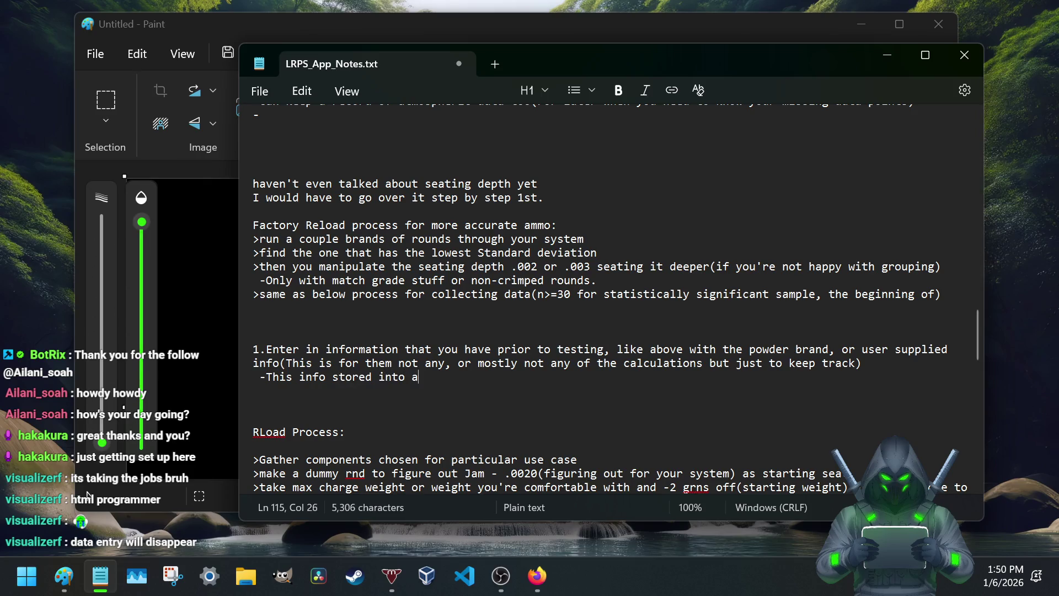
{"action": "type", "text": " profile li"}
{"action": "type", "text": "ke for in"}
{"action": "type", "text": "dividual systems that you might"}
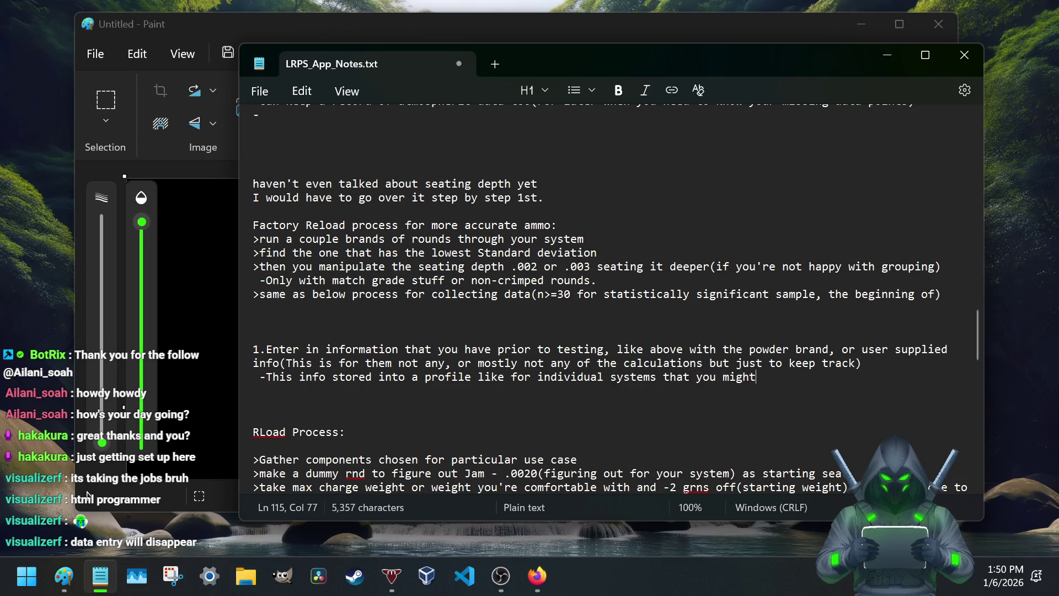
{"action": "type", "text": " have or li"}
{"action": "type", "text": "ke projects in VS"}
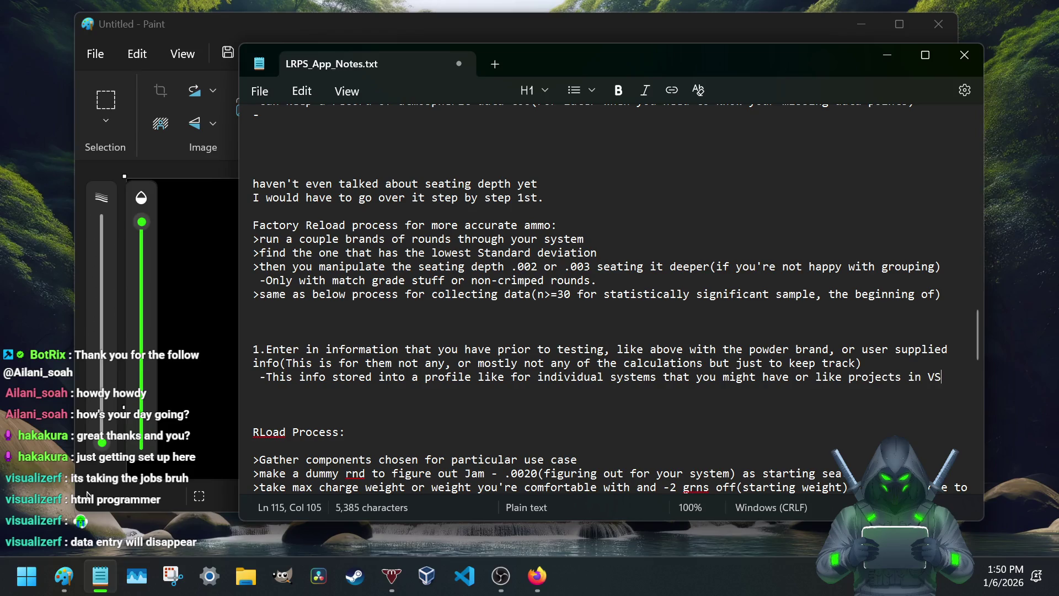
{"action": "type", "text": " Code that sorr"}
{"action": "type", "text": "t of thing."}
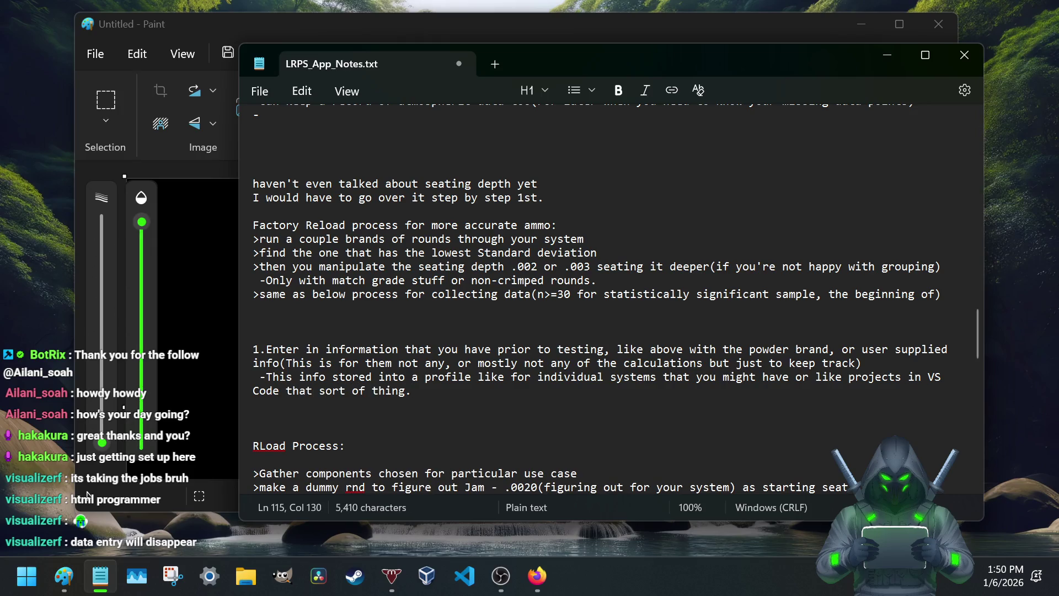
{"action": "key", "text": "ctrl+s"}
{"action": "scroll", "coordinate": [560, 425], "scroll_direction": "up", "scroll_amount": 5}
{"action": "scroll", "coordinate": [557, 414], "scroll_direction": "up", "scroll_amount": 5}
{"action": "scroll", "coordinate": [556, 406], "scroll_direction": "up", "scroll_amount": 5}
{"action": "scroll", "coordinate": [398, 317], "scroll_direction": "up", "scroll_amount": 5}
{"action": "scroll", "coordinate": [353, 322], "scroll_direction": "down", "scroll_amount": 3}
{"action": "scroll", "coordinate": [364, 380], "scroll_direction": "down", "scroll_amount": 3}
{"action": "scroll", "coordinate": [366, 385], "scroll_direction": "down", "scroll_amount": 1}
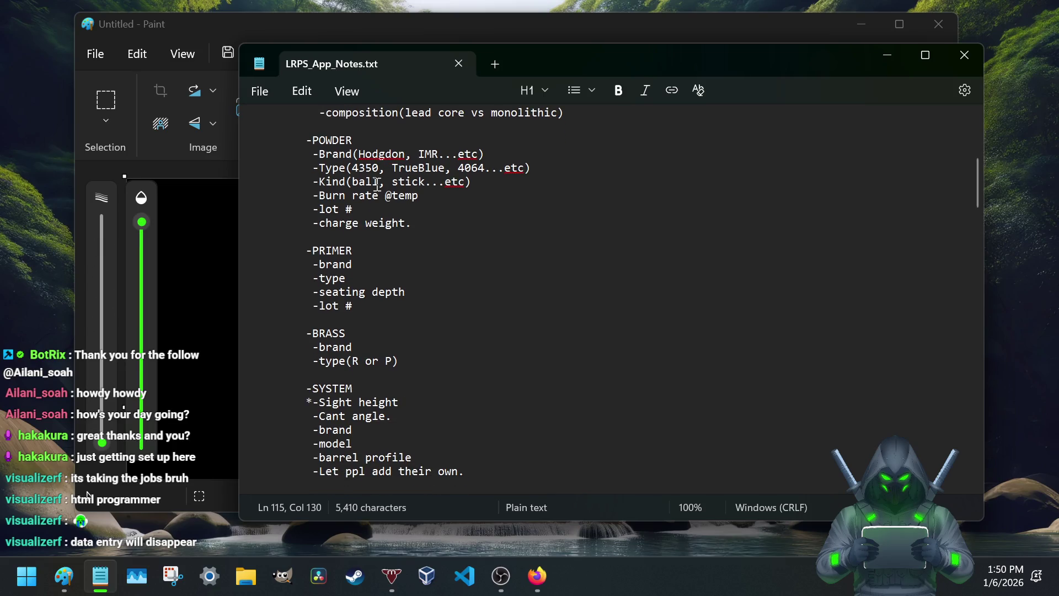
{"action": "scroll", "coordinate": [375, 253], "scroll_direction": "down", "scroll_amount": 1}
{"action": "scroll", "coordinate": [374, 263], "scroll_direction": "down", "scroll_amount": 3}
{"action": "scroll", "coordinate": [374, 269], "scroll_direction": "down", "scroll_amount": 1}
{"action": "scroll", "coordinate": [374, 275], "scroll_direction": "down", "scroll_amount": 4}
{"action": "scroll", "coordinate": [372, 285], "scroll_direction": "down", "scroll_amount": 7}
{"action": "scroll", "coordinate": [373, 287], "scroll_direction": "down", "scroll_amount": 4}
{"action": "scroll", "coordinate": [374, 288], "scroll_direction": "down", "scroll_amount": 3}
{"action": "scroll", "coordinate": [372, 288], "scroll_direction": "down", "scroll_amount": 5}
{"action": "scroll", "coordinate": [370, 295], "scroll_direction": "down", "scroll_amount": 6}
{"action": "scroll", "coordinate": [370, 296], "scroll_direction": "up", "scroll_amount": 10}
{"action": "scroll", "coordinate": [369, 297], "scroll_direction": "up", "scroll_amount": 2}
{"action": "scroll", "coordinate": [370, 300], "scroll_direction": "up", "scroll_amount": 3}
{"action": "scroll", "coordinate": [370, 309], "scroll_direction": "down", "scroll_amount": 7}
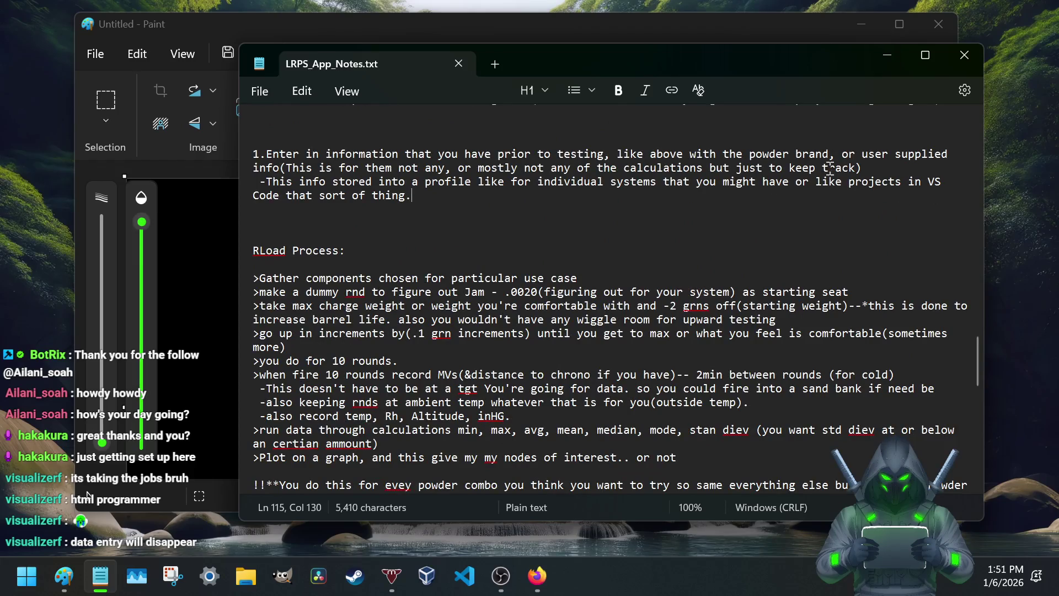
{"action": "left_click", "coordinate": [286, 168]}
Step: Insert the 'anything user things is relevant)' clarification right after 'info' in step 1
{"action": "key", "text": "Delete"}
{"action": "type", "text": "T"}
{"action": "type", "text": " anything"}
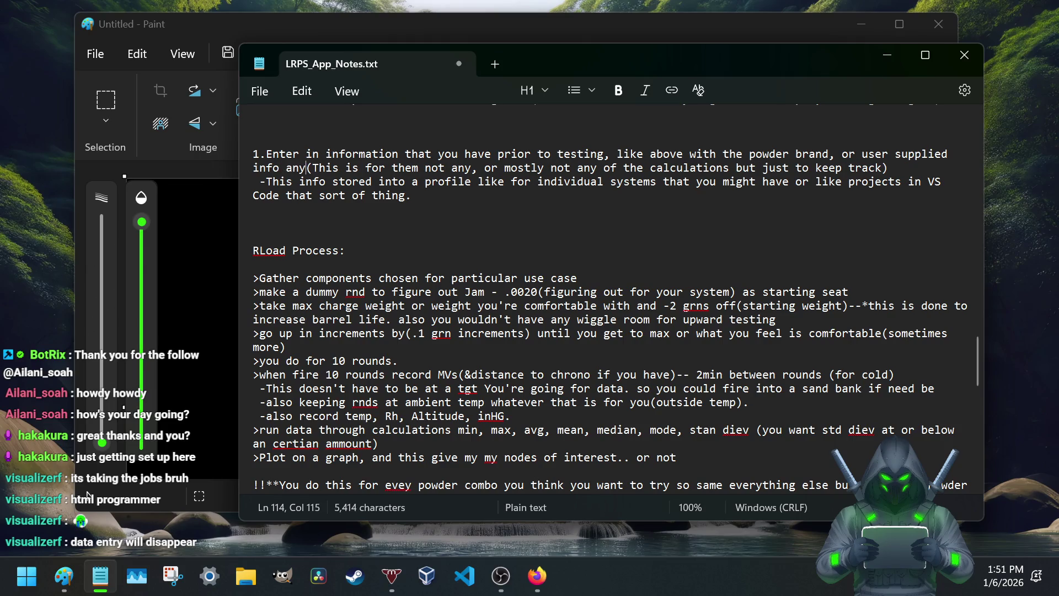
{"action": "type", "text": " that "}
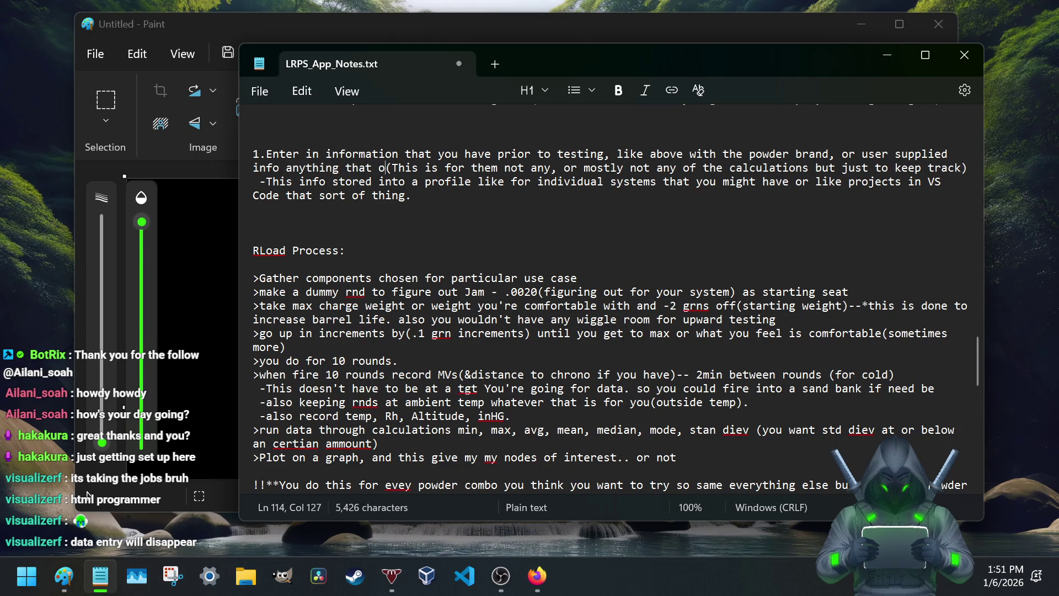
{"action": "type", "text": "you would want to enter in."}
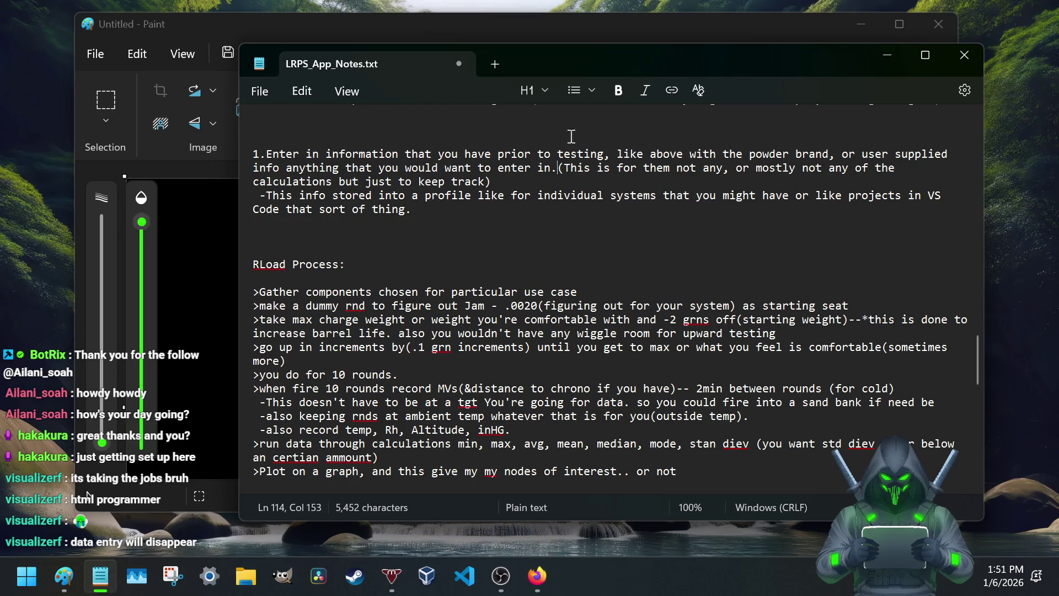
{"action": "left_click", "coordinate": [287, 169]}
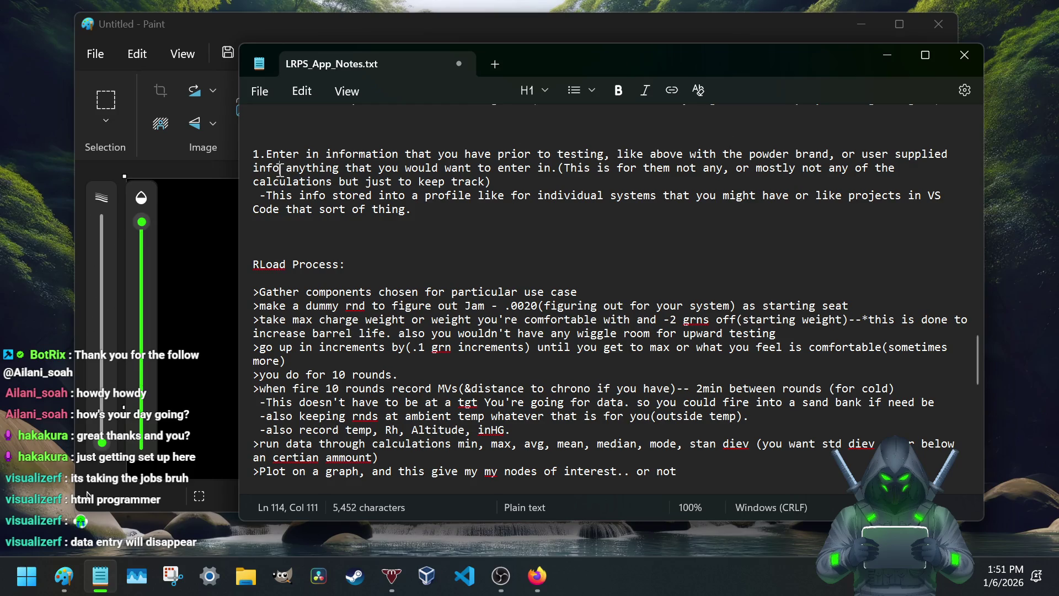
{"action": "type", "text": "("}
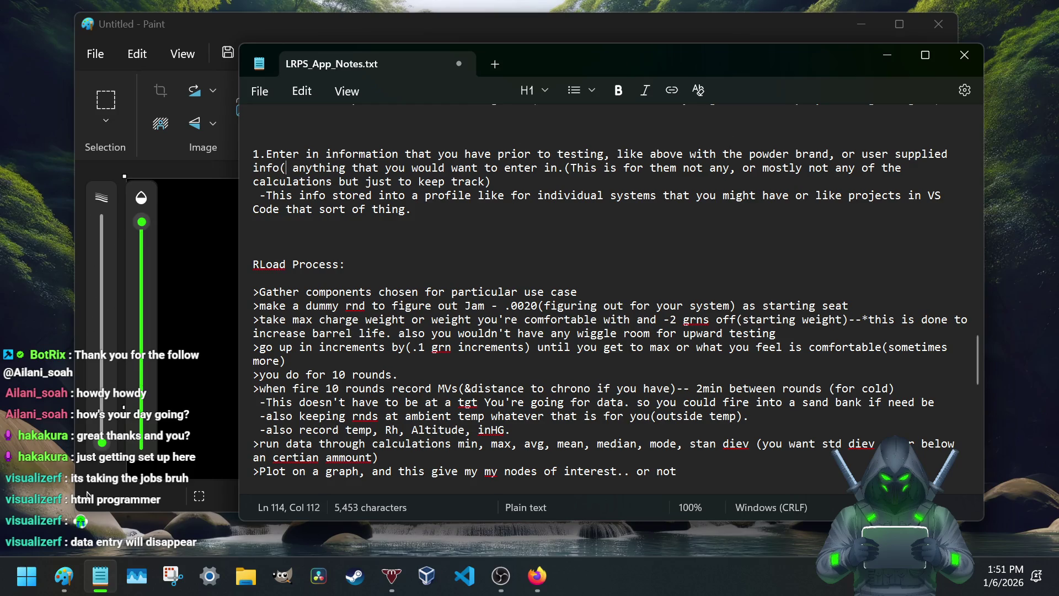
{"action": "type", "text": "could be a"}
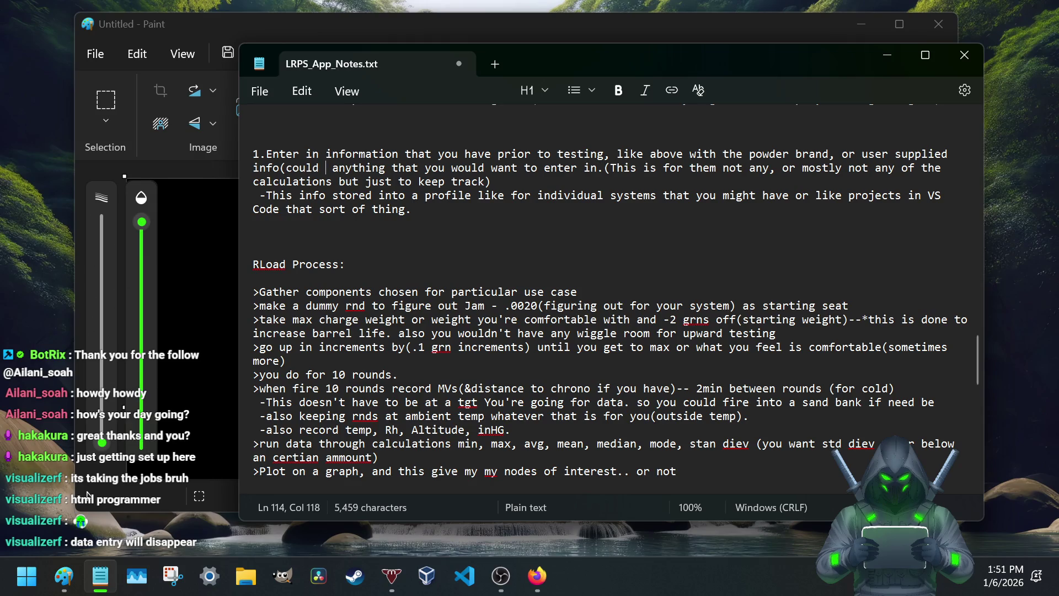
{"action": "type", "text": "nyting"}
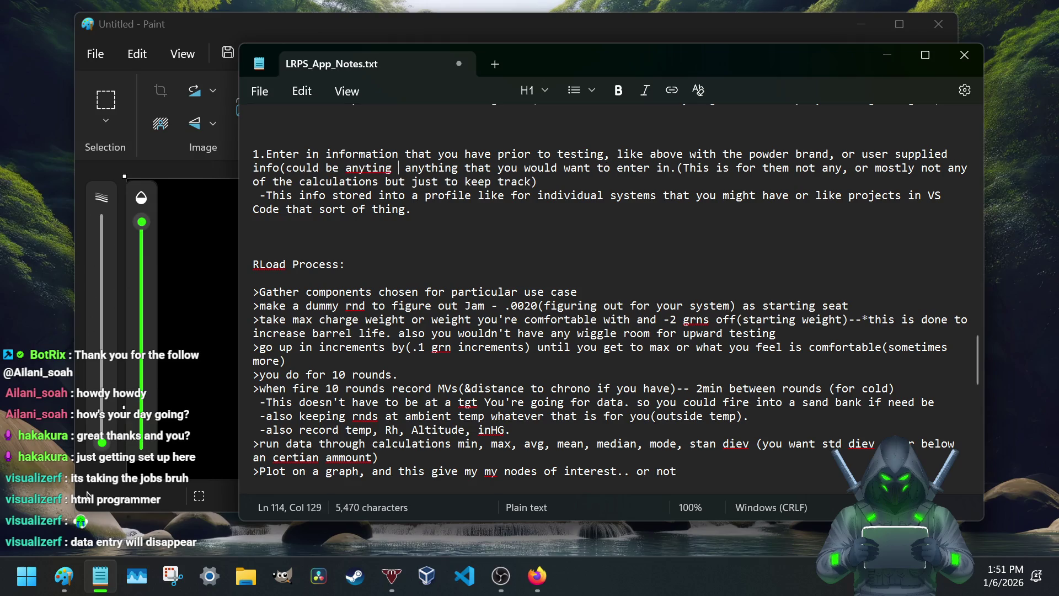
{"action": "type", "text": "iing "}
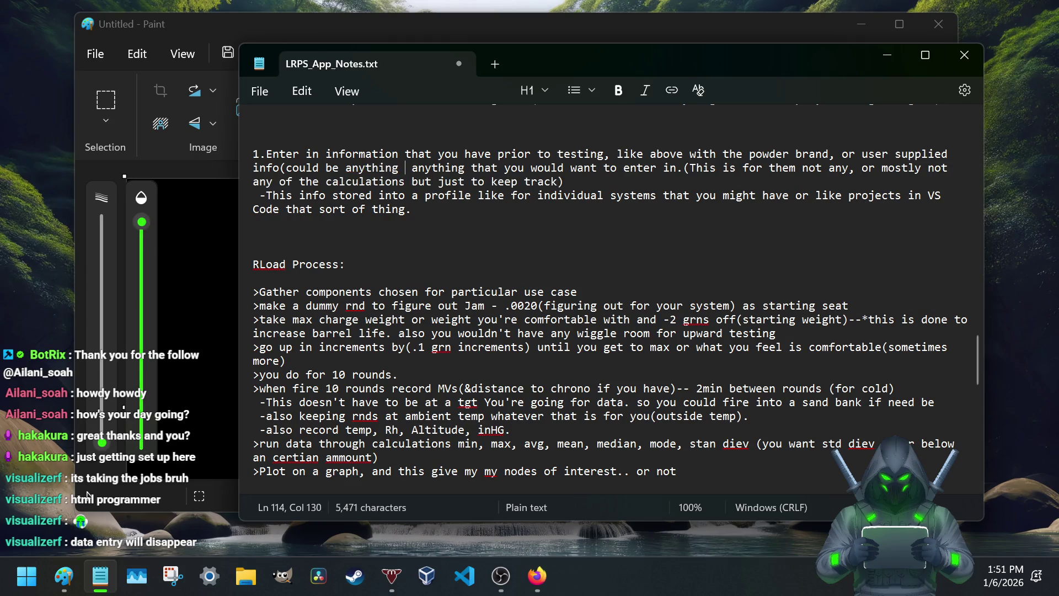
{"action": "type", "text": "user things is relevant"}
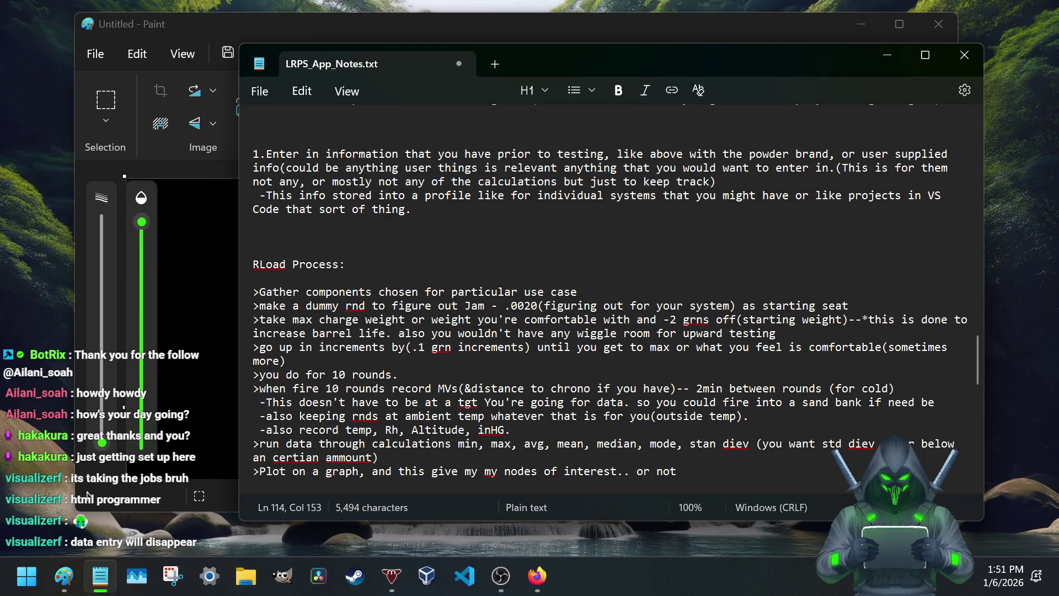
{"action": "type", "text": ")"}
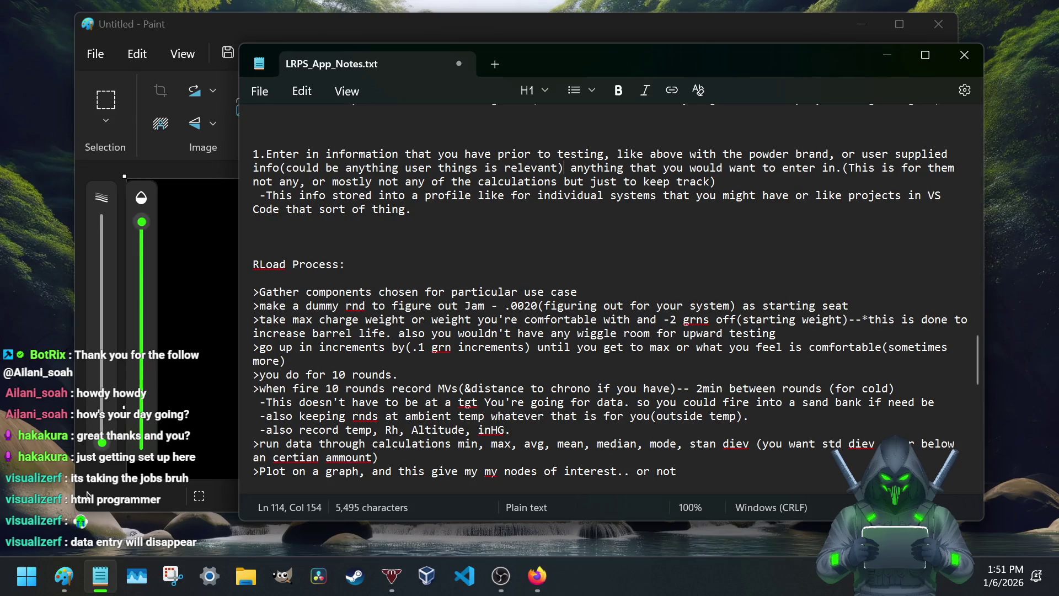
{"action": "scroll", "coordinate": [372, 147], "scroll_direction": "down", "scroll_amount": 2}
{"action": "scroll", "coordinate": [391, 202], "scroll_direction": "down", "scroll_amount": 2}
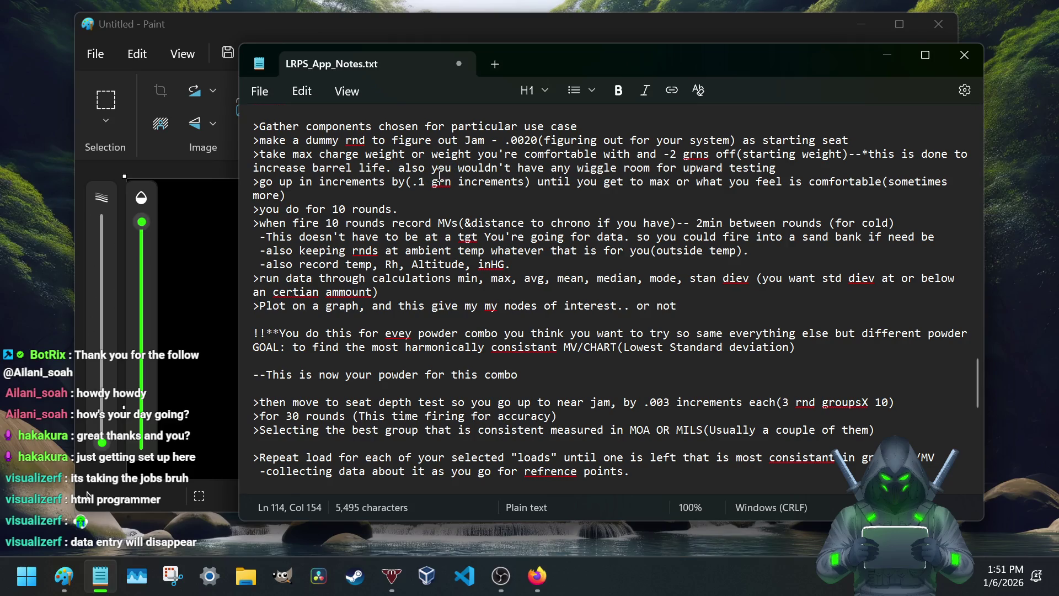
{"action": "scroll", "coordinate": [439, 174], "scroll_direction": "up", "scroll_amount": 2}
{"action": "scroll", "coordinate": [435, 191], "scroll_direction": "up", "scroll_amount": 2}
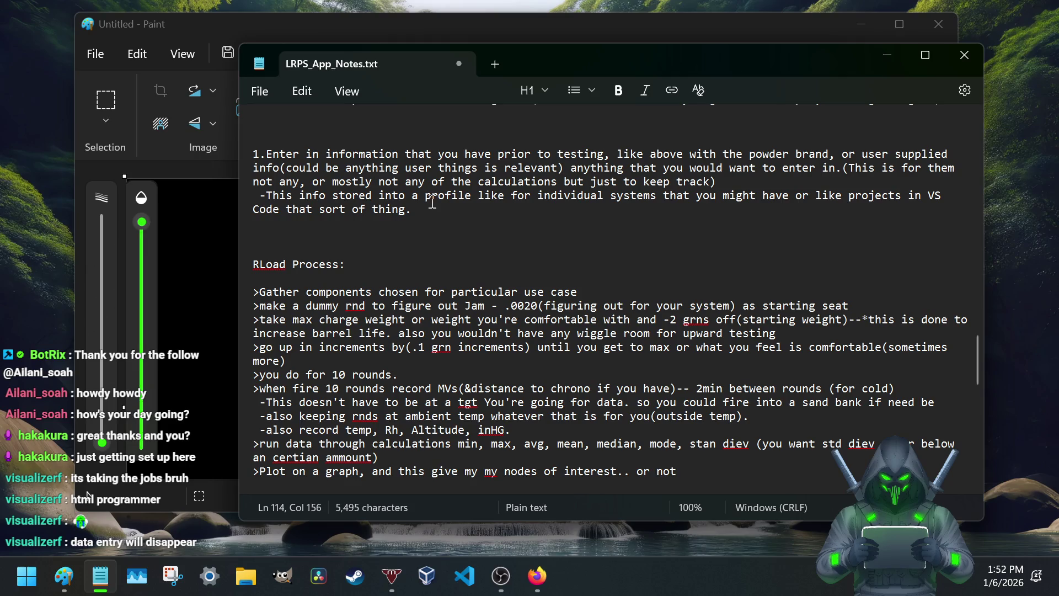
{"action": "key", "text": "BackSpace"}
{"action": "left_click_drag", "start_coordinate": [345, 167], "coordinate": [466, 176]}
{"action": "left_click_drag", "start_coordinate": [501, 174], "coordinate": [541, 169]}
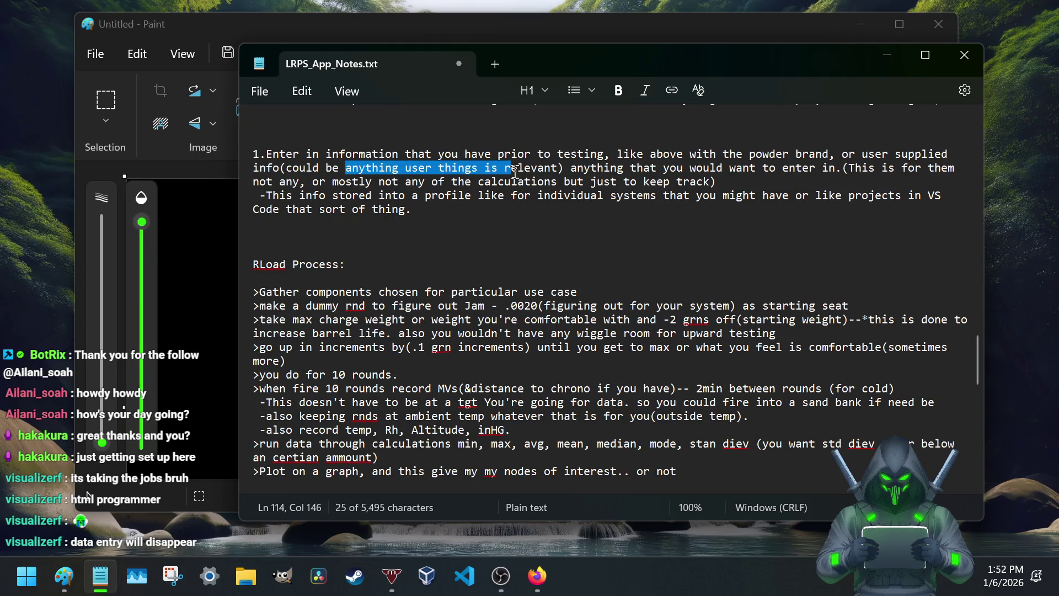
{"action": "left_click", "coordinate": [539, 168]}
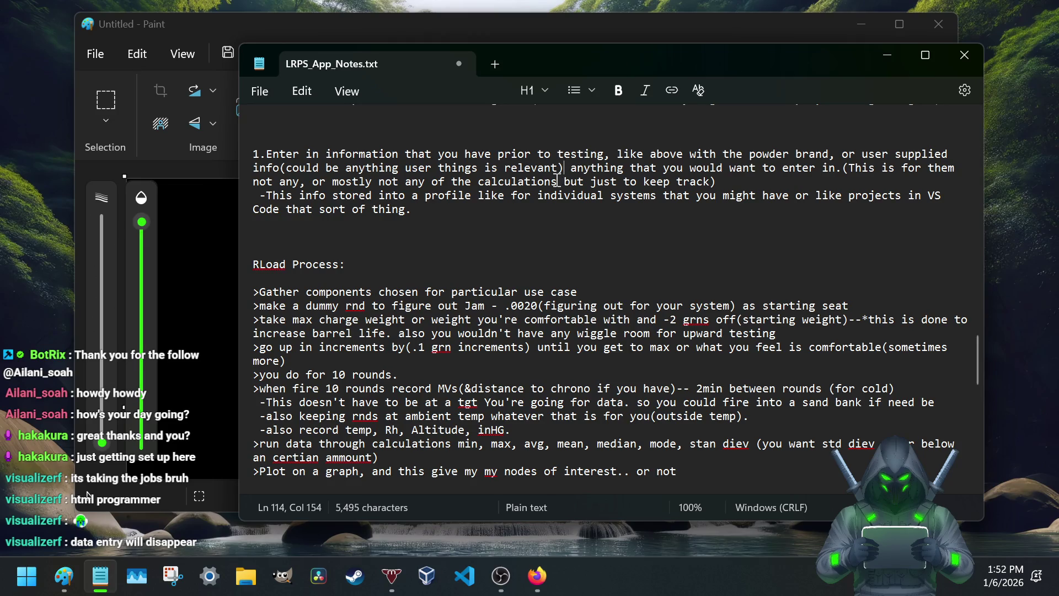
{"action": "scroll", "coordinate": [407, 272], "scroll_direction": "down", "scroll_amount": 6}
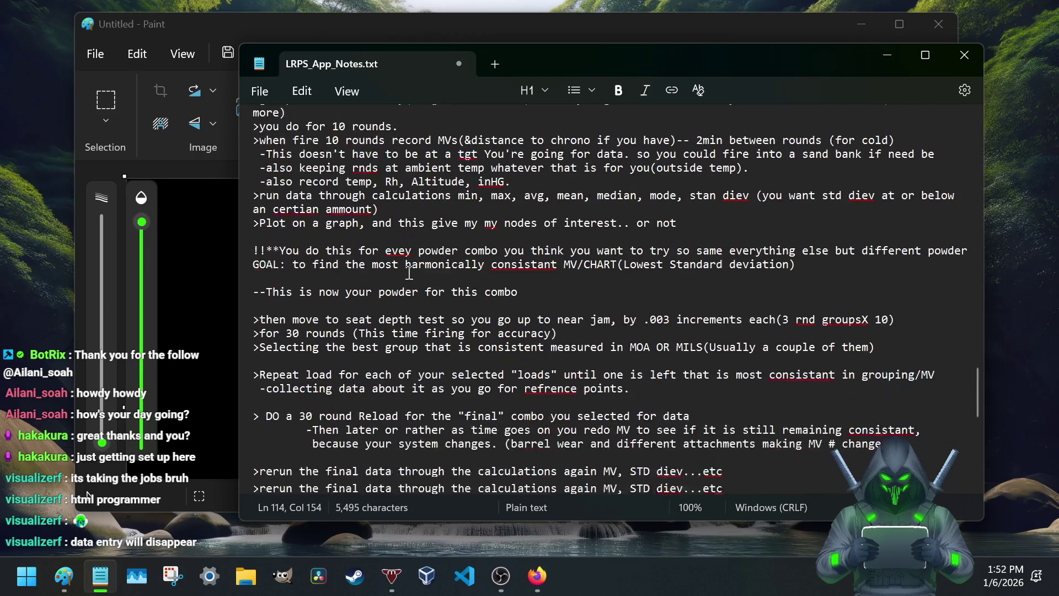
{"action": "scroll", "coordinate": [408, 272], "scroll_direction": "down", "scroll_amount": 2}
{"action": "scroll", "coordinate": [408, 271], "scroll_direction": "down", "scroll_amount": 2}
{"action": "scroll", "coordinate": [405, 276], "scroll_direction": "down", "scroll_amount": 1}
{"action": "scroll", "coordinate": [404, 280], "scroll_direction": "up", "scroll_amount": 2}
{"action": "scroll", "coordinate": [402, 280], "scroll_direction": "up", "scroll_amount": 4}
{"action": "scroll", "coordinate": [403, 280], "scroll_direction": "up", "scroll_amount": 3}
{"action": "scroll", "coordinate": [402, 279], "scroll_direction": "up", "scroll_amount": 4}
{"action": "scroll", "coordinate": [403, 278], "scroll_direction": "up", "scroll_amount": 5}
{"action": "scroll", "coordinate": [403, 279], "scroll_direction": "down", "scroll_amount": 1}
{"action": "scroll", "coordinate": [403, 279], "scroll_direction": "down", "scroll_amount": 4}
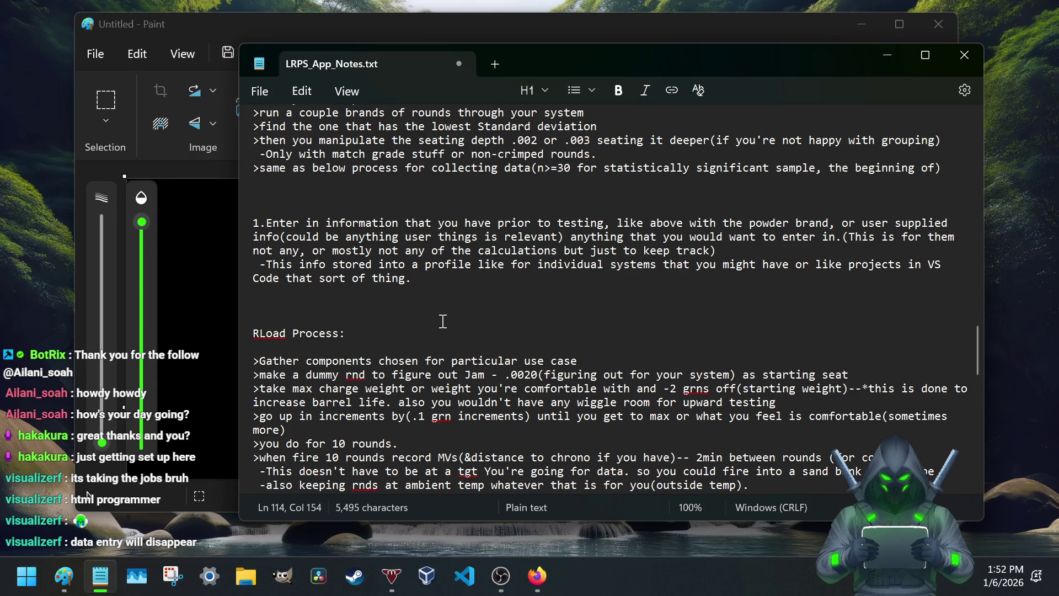
{"action": "scroll", "coordinate": [433, 326], "scroll_direction": "down", "scroll_amount": 1}
{"action": "scroll", "coordinate": [432, 323], "scroll_direction": "up", "scroll_amount": 7}
{"action": "scroll", "coordinate": [431, 318], "scroll_direction": "up", "scroll_amount": 2}
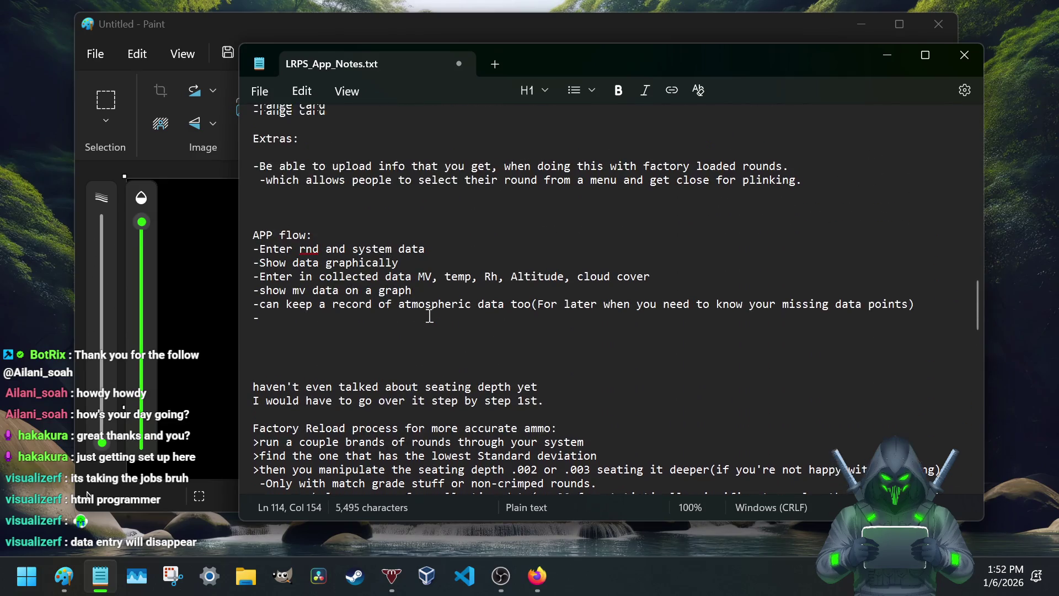
{"action": "scroll", "coordinate": [430, 315], "scroll_direction": "up", "scroll_amount": 3}
{"action": "scroll", "coordinate": [305, 331], "scroll_direction": "up", "scroll_amount": 2}
{"action": "scroll", "coordinate": [302, 339], "scroll_direction": "up", "scroll_amount": 3}
{"action": "scroll", "coordinate": [300, 346], "scroll_direction": "up", "scroll_amount": 2}
{"action": "scroll", "coordinate": [297, 355], "scroll_direction": "down", "scroll_amount": 3}
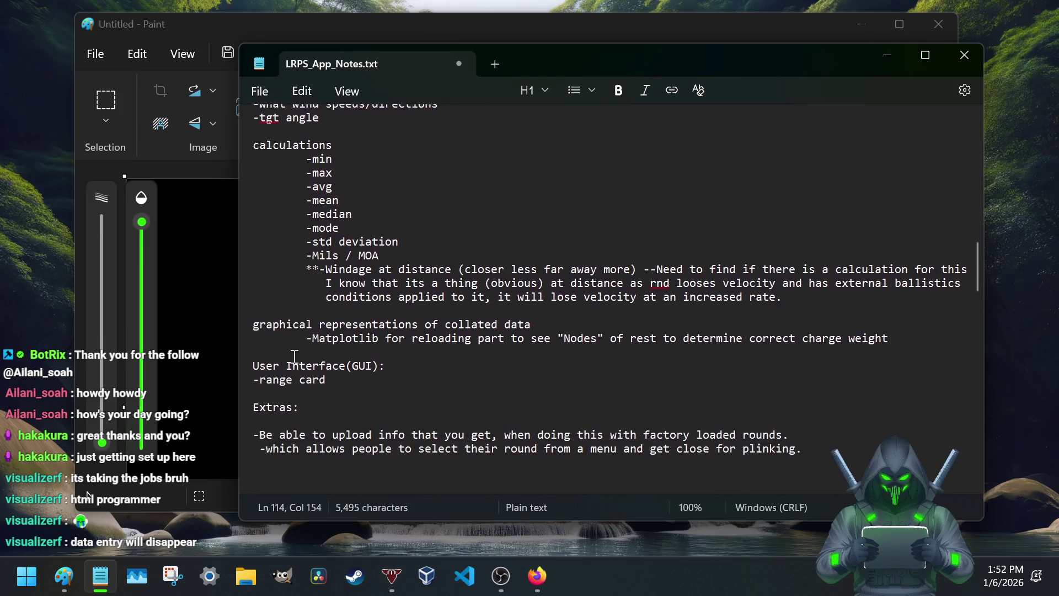
{"action": "scroll", "coordinate": [293, 356], "scroll_direction": "down", "scroll_amount": 4}
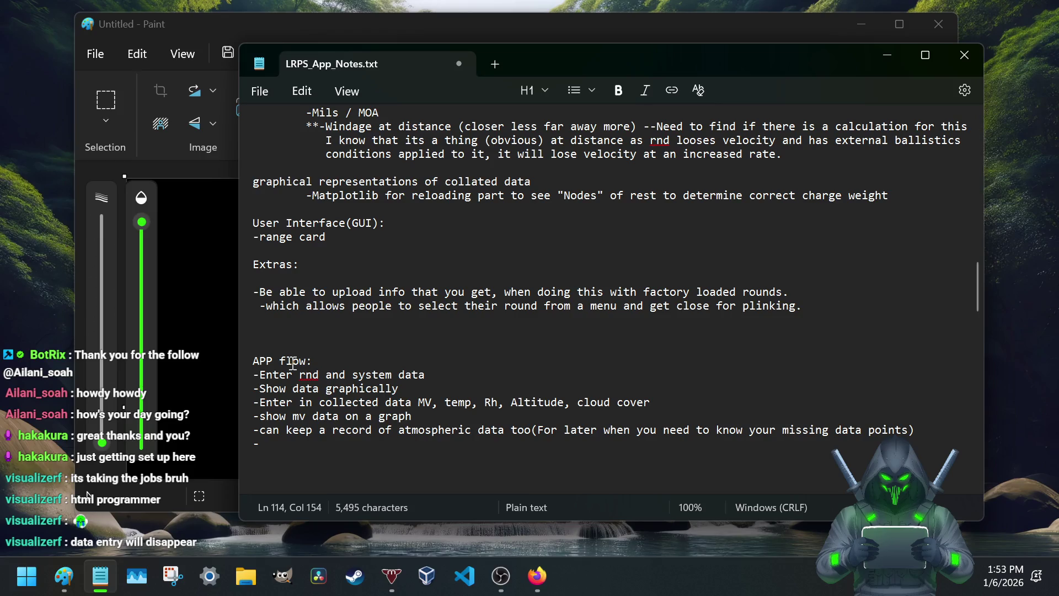
{"action": "scroll", "coordinate": [289, 364], "scroll_direction": "down", "scroll_amount": 3}
{"action": "scroll", "coordinate": [289, 365], "scroll_direction": "down", "scroll_amount": 2}
{"action": "scroll", "coordinate": [289, 365], "scroll_direction": "down", "scroll_amount": 3}
{"action": "scroll", "coordinate": [289, 367], "scroll_direction": "down", "scroll_amount": 1}
{"action": "scroll", "coordinate": [289, 366], "scroll_direction": "down", "scroll_amount": 4}
{"action": "scroll", "coordinate": [288, 364], "scroll_direction": "down", "scroll_amount": 4}
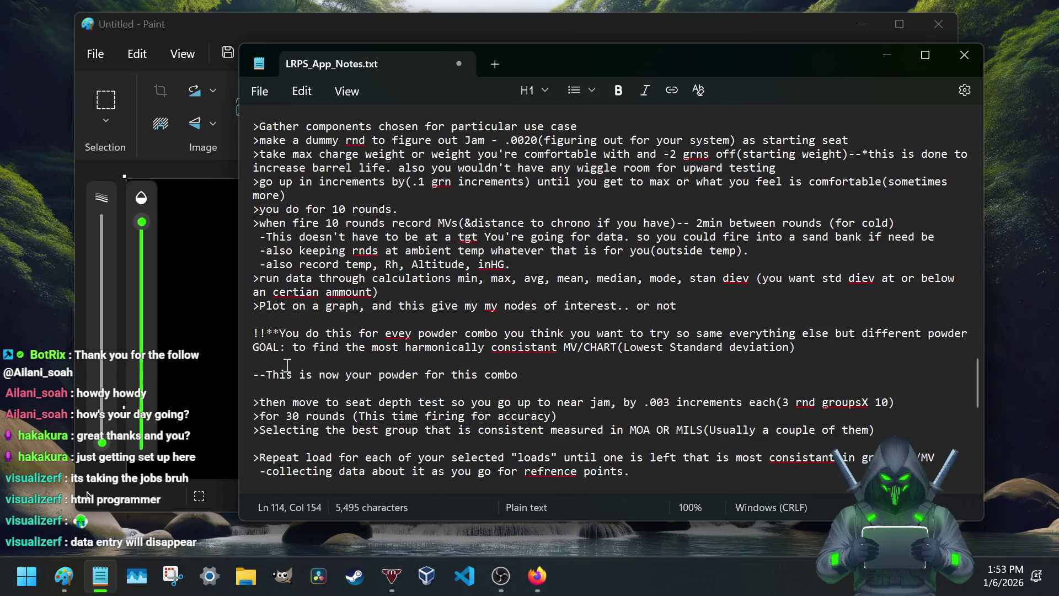
{"action": "scroll", "coordinate": [286, 365], "scroll_direction": "down", "scroll_amount": 1}
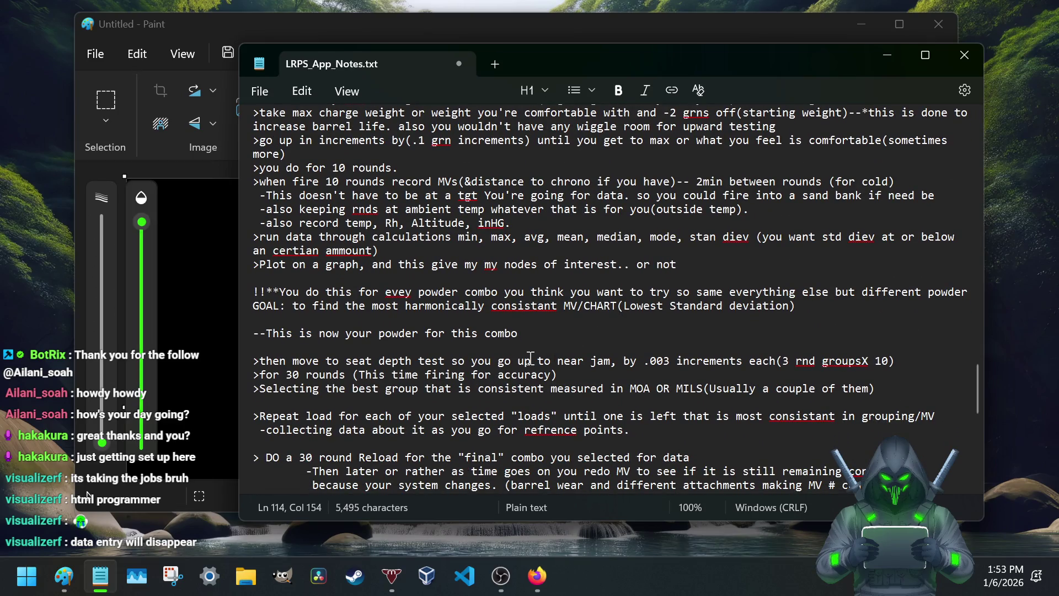
{"action": "scroll", "coordinate": [530, 358], "scroll_direction": "up", "scroll_amount": 4}
{"action": "scroll", "coordinate": [515, 356], "scroll_direction": "up", "scroll_amount": 2}
{"action": "scroll", "coordinate": [514, 357], "scroll_direction": "up", "scroll_amount": 3}
{"action": "scroll", "coordinate": [515, 356], "scroll_direction": "up", "scroll_amount": 2}
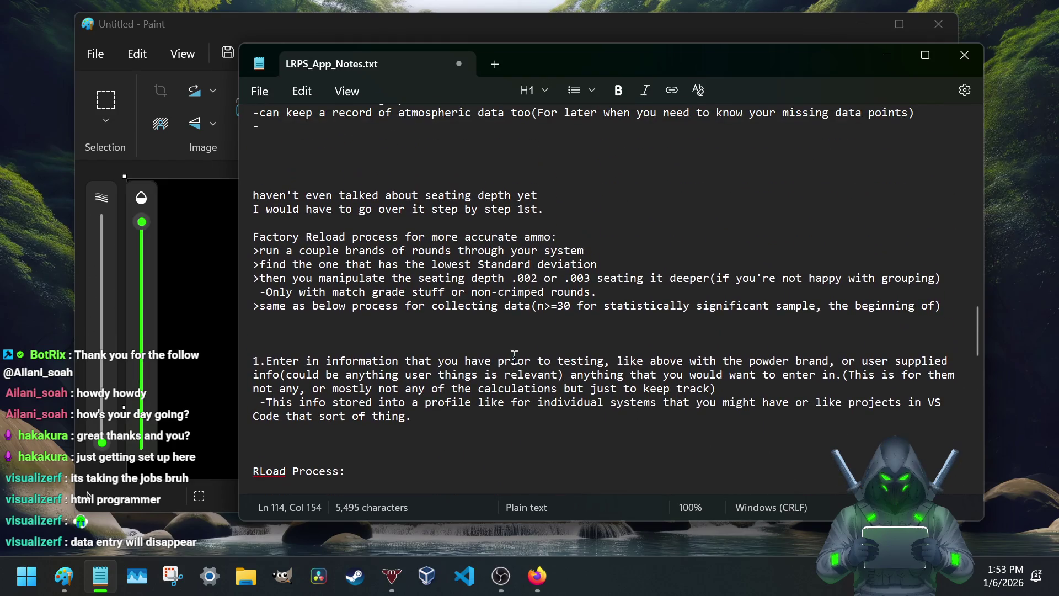
{"action": "scroll", "coordinate": [506, 365], "scroll_direction": "up", "scroll_amount": 1}
{"action": "scroll", "coordinate": [504, 365], "scroll_direction": "down", "scroll_amount": 1}
{"action": "scroll", "coordinate": [504, 367], "scroll_direction": "down", "scroll_amount": 1}
{"action": "scroll", "coordinate": [502, 368], "scroll_direction": "up", "scroll_amount": 2}
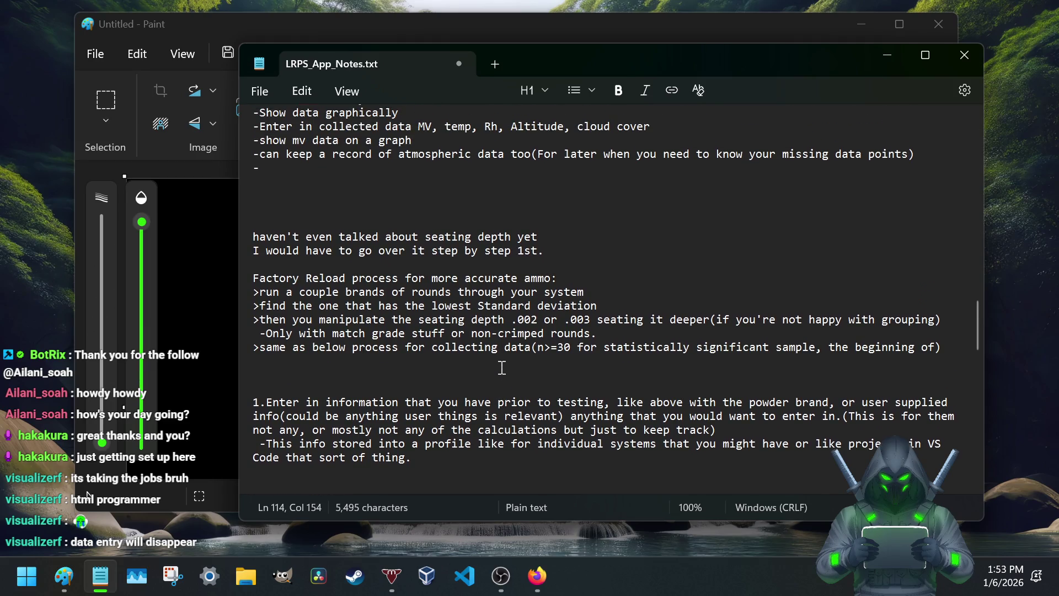
{"action": "scroll", "coordinate": [501, 367], "scroll_direction": "down", "scroll_amount": 3}
{"action": "scroll", "coordinate": [501, 369], "scroll_direction": "down", "scroll_amount": 2}
{"action": "scroll", "coordinate": [500, 371], "scroll_direction": "down", "scroll_amount": 2}
{"action": "scroll", "coordinate": [496, 372], "scroll_direction": "down", "scroll_amount": 3}
{"action": "scroll", "coordinate": [463, 331], "scroll_direction": "up", "scroll_amount": 3}
{"action": "scroll", "coordinate": [451, 319], "scroll_direction": "up", "scroll_amount": 3}
{"action": "scroll", "coordinate": [447, 316], "scroll_direction": "up", "scroll_amount": 5}
{"action": "scroll", "coordinate": [448, 315], "scroll_direction": "up", "scroll_amount": 2}
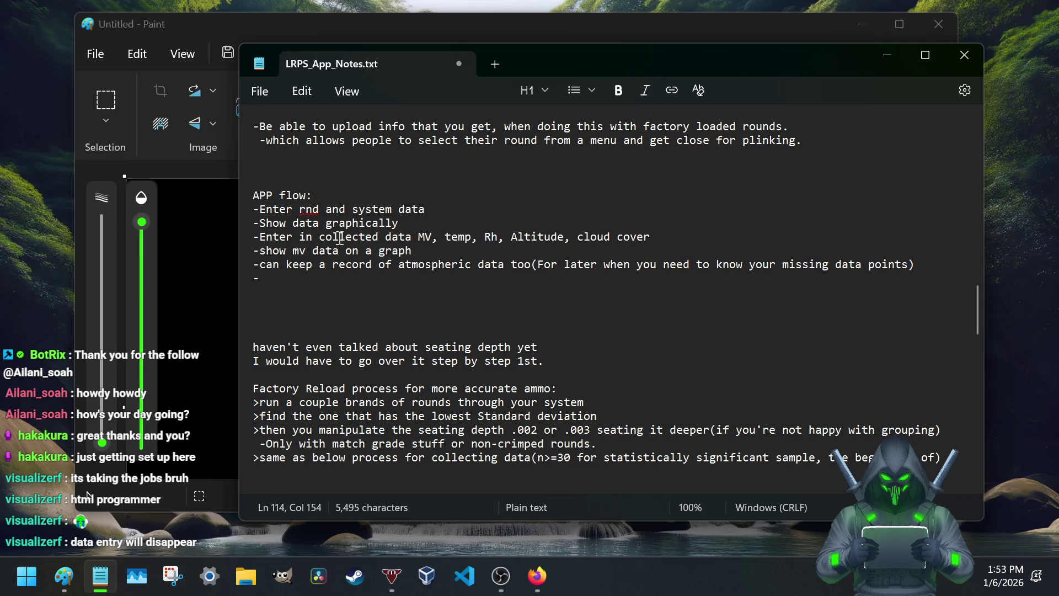
{"action": "left_click_drag", "start_coordinate": [416, 237], "coordinate": [653, 239]}
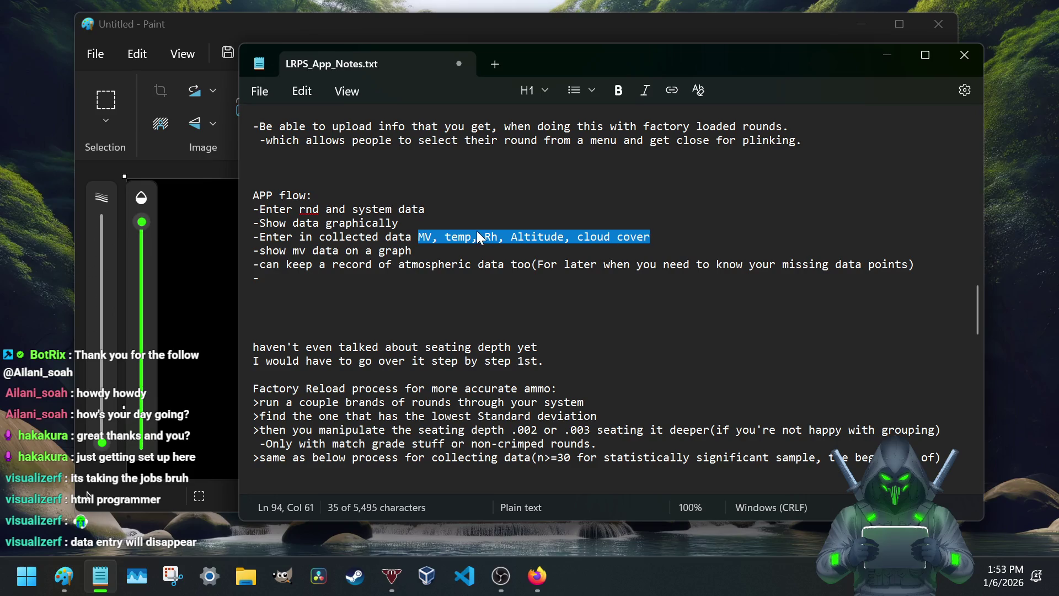
{"action": "left_click_drag", "start_coordinate": [444, 237], "coordinate": [507, 239]}
{"action": "scroll", "coordinate": [446, 278], "scroll_direction": "up", "scroll_amount": 2}
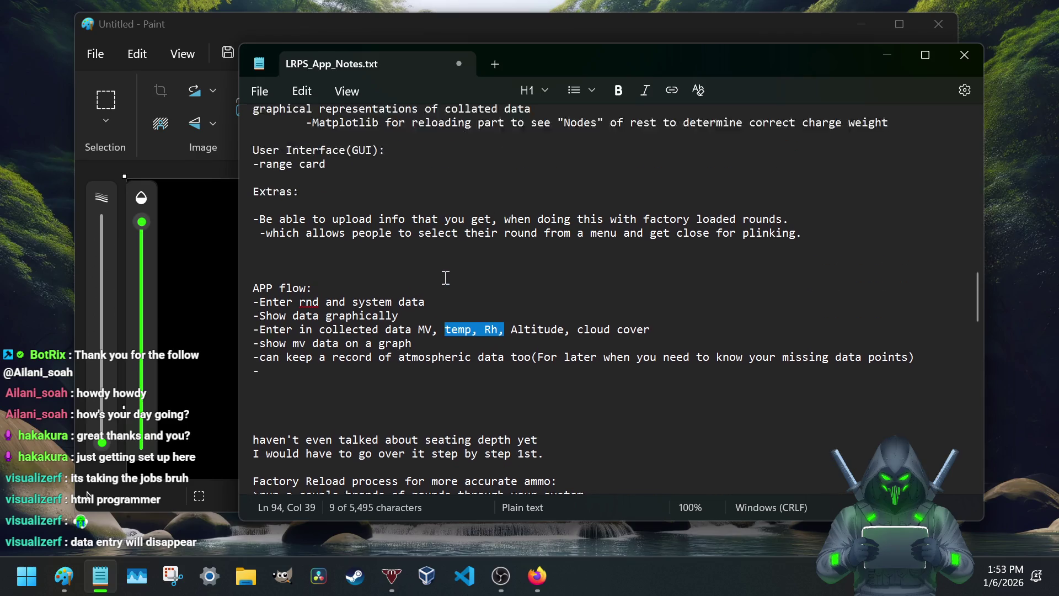
{"action": "scroll", "coordinate": [446, 277], "scroll_direction": "up", "scroll_amount": 2}
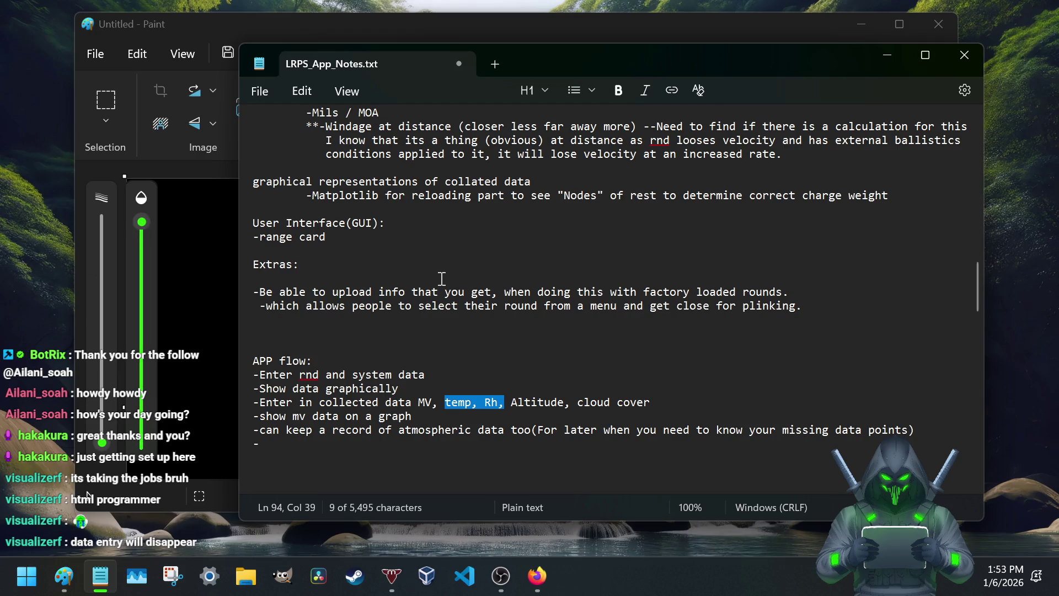
{"action": "left_click", "coordinate": [440, 280]}
{"action": "scroll", "coordinate": [372, 265], "scroll_direction": "down", "scroll_amount": 2}
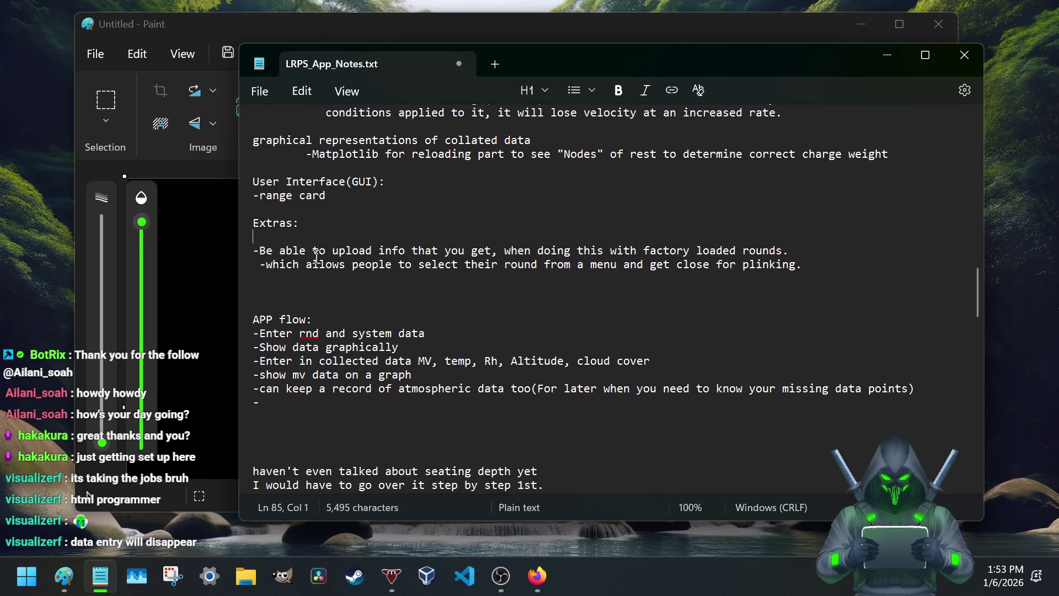
{"action": "mouse_move", "coordinate": [260, 250]}
{"action": "left_mouse_down"}
{"action": "mouse_move", "coordinate": [758, 251]}
{"action": "mouse_move", "coordinate": [375, 265]}
{"action": "mouse_move", "coordinate": [599, 278]}
{"action": "left_mouse_up"}
{"action": "left_click", "coordinate": [606, 256]}
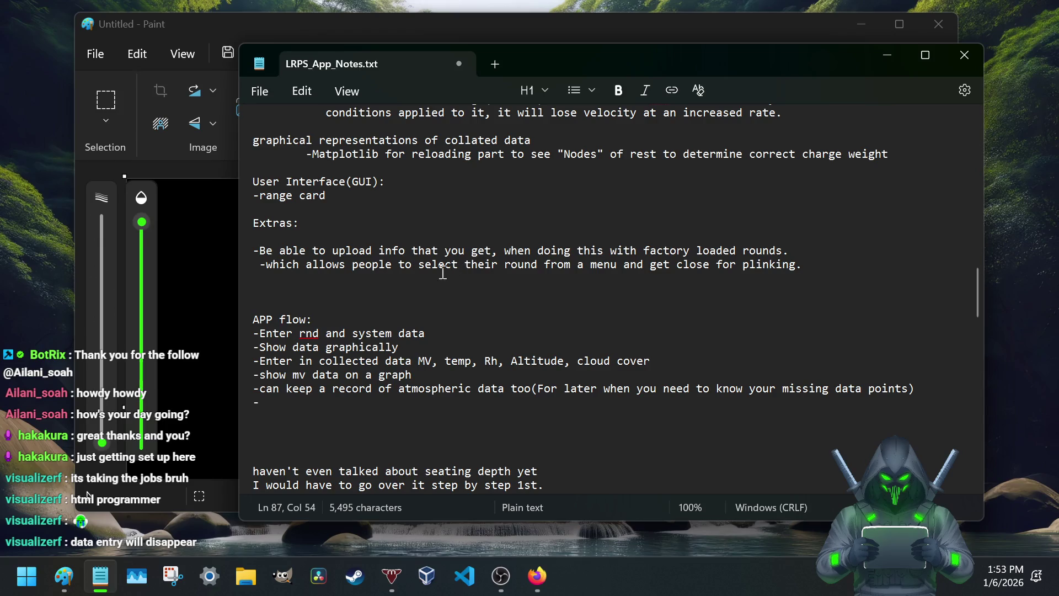
{"action": "left_click", "coordinate": [816, 268]}
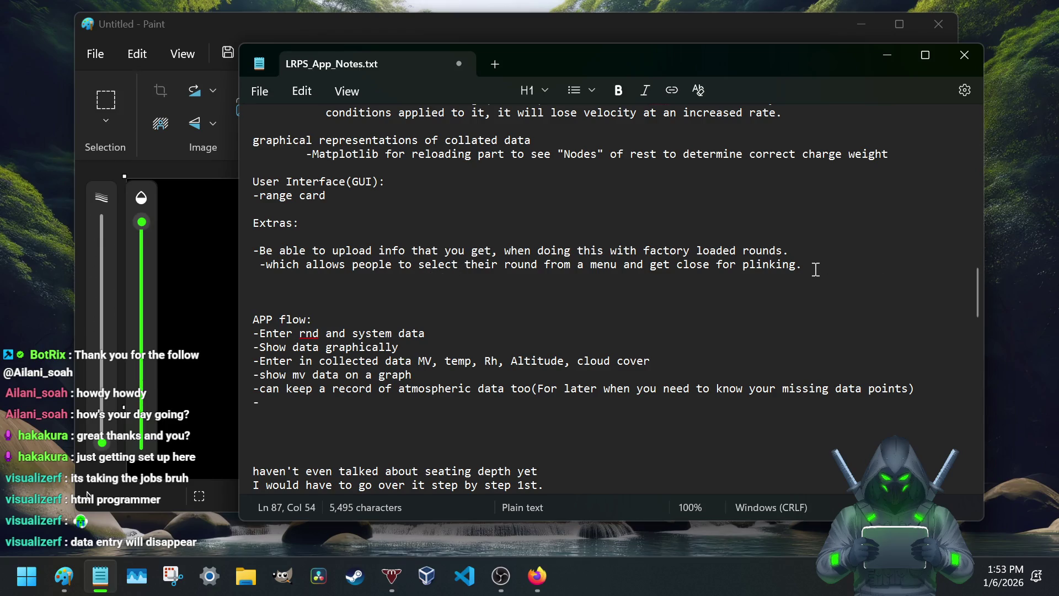